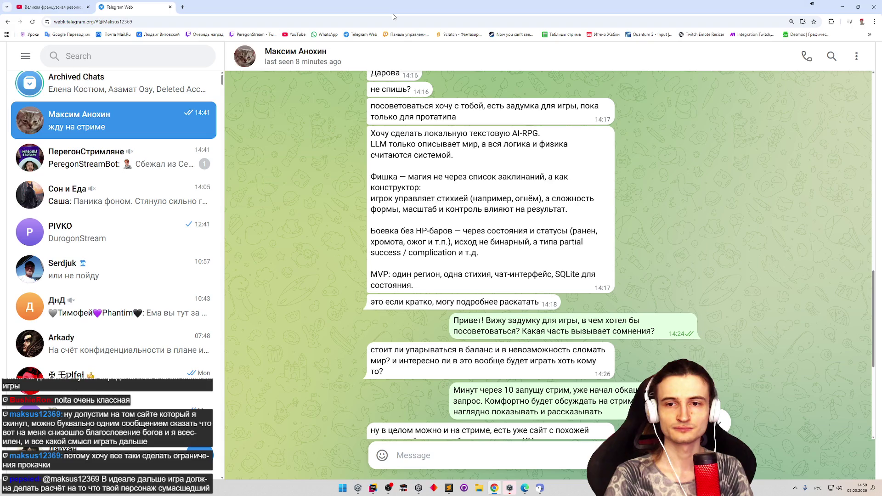
# Switch to the YouTube tab and open YouTube's home page in a new tab.
pyautogui.click(80, 6)
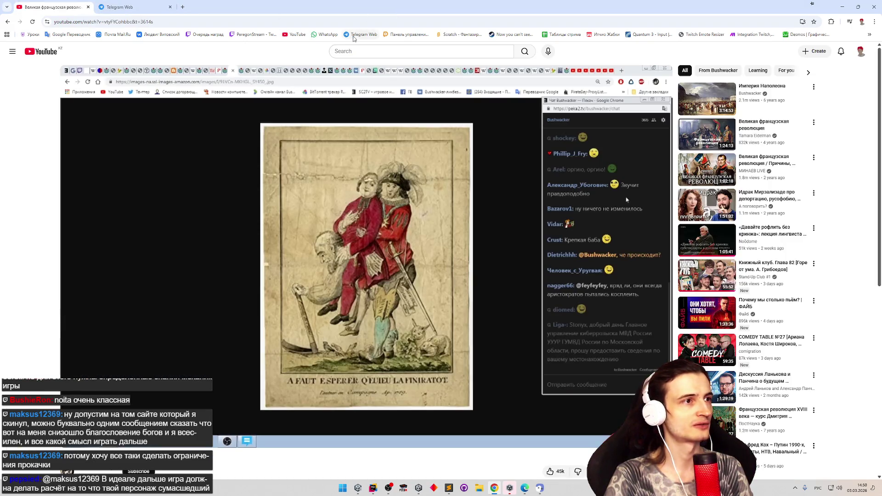
pyautogui.middleClick(304, 36)
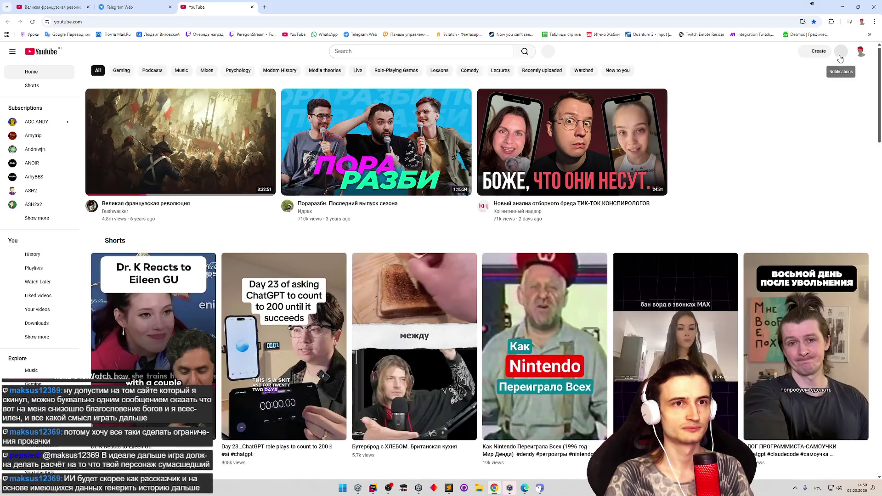
# Check notifications, then reach the YouTube Studio live dashboard through Create > Go live.
pyautogui.click(840, 57)
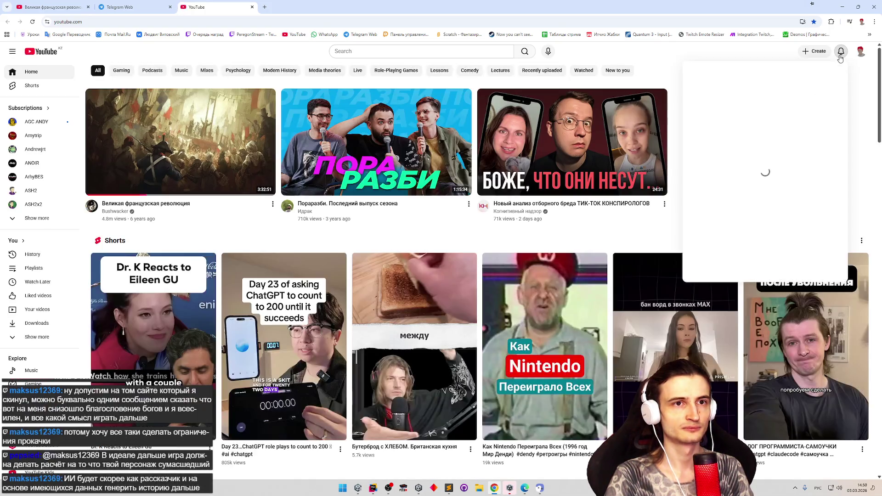
pyautogui.click(812, 57)
pyautogui.click(807, 82)
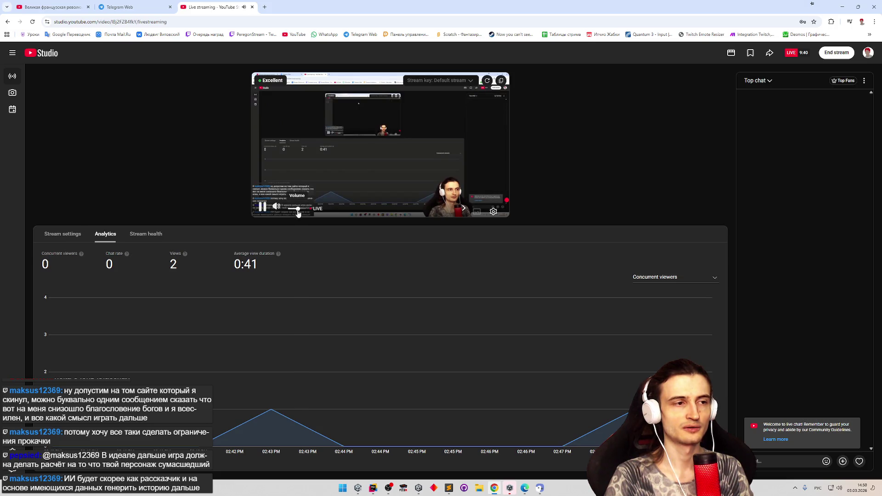
# Turn down and pause the stream preview, then open a new empty tab.
pyautogui.moveTo(297, 210); pyautogui.dragTo(297, 211)
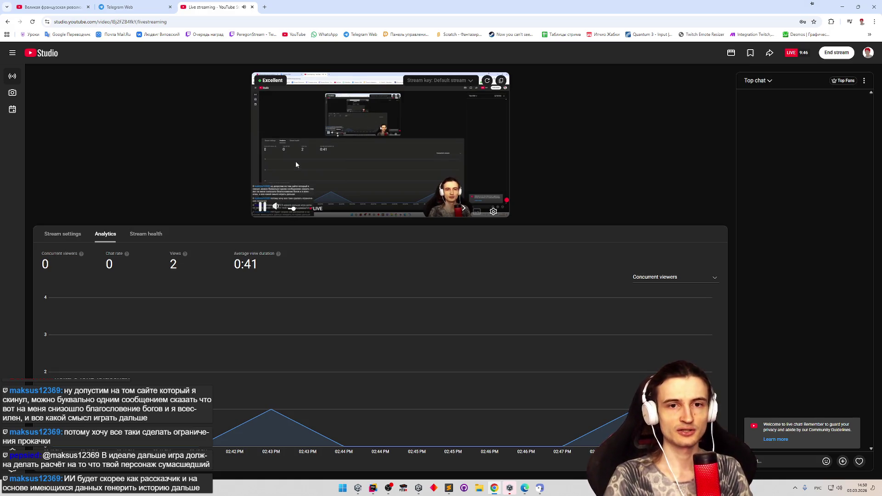
pyautogui.click(270, 209)
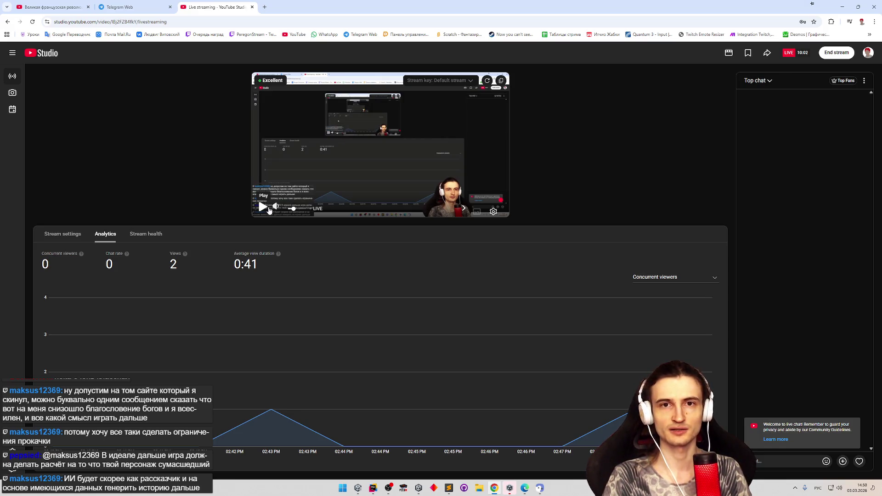
pyautogui.click(266, 7)
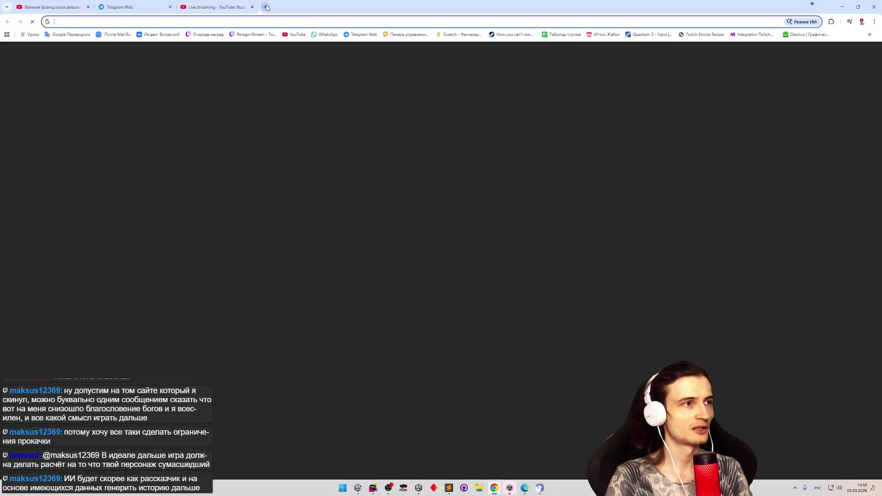
# Search Google for 'ии днд мастер' and scroll through the results.
pyautogui.write('ии днд мастер')
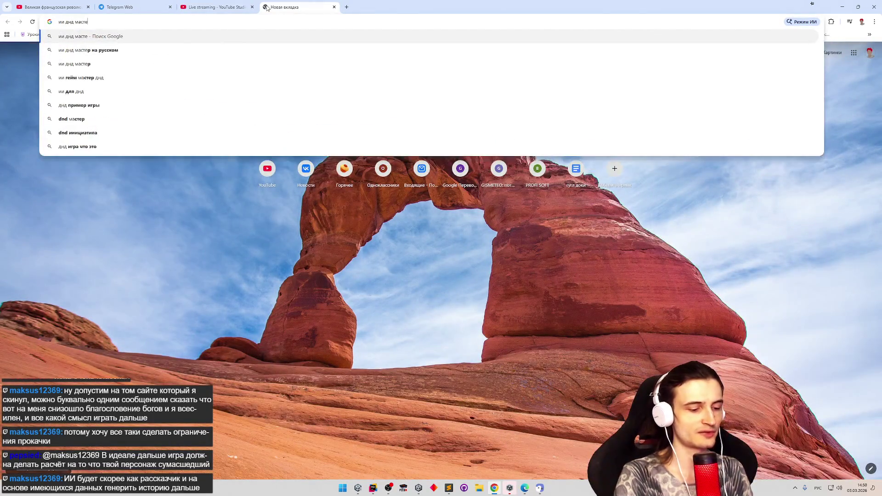
pyautogui.press('Return')
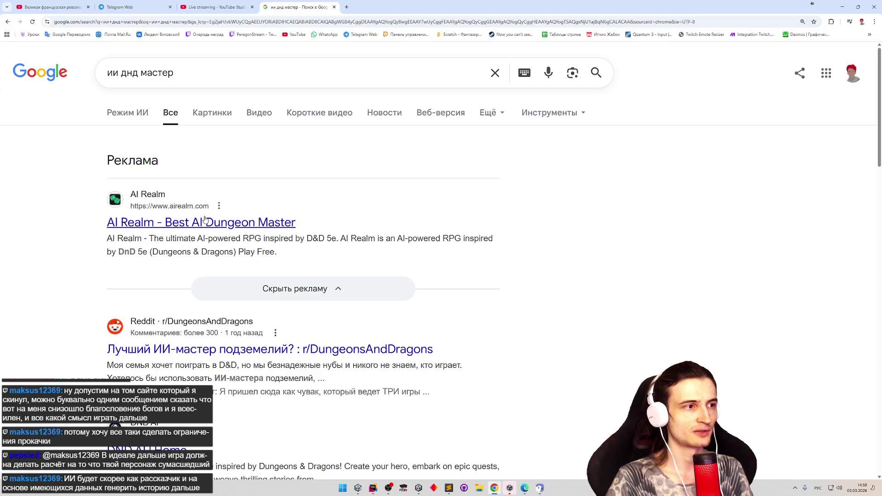
pyautogui.scroll(-1, 288, 216)
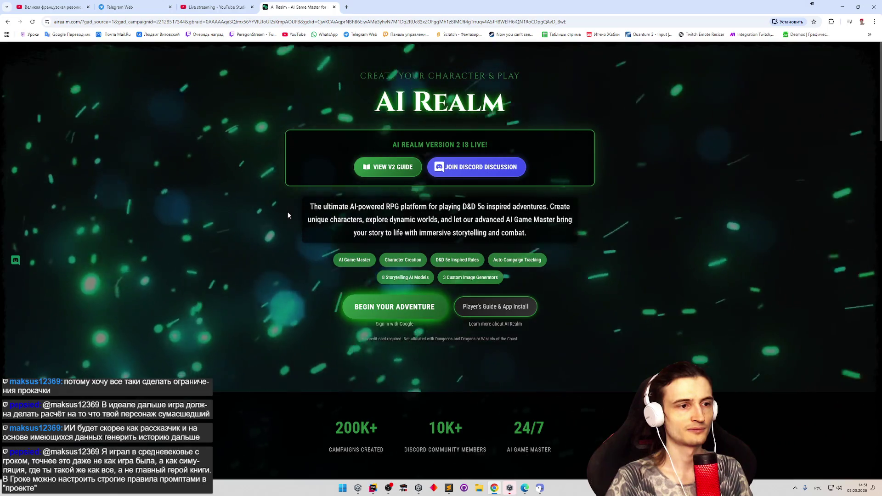
# Browse the AI Realm page, opening two of its links in background tabs.
pyautogui.scroll(-1, 271, 234)
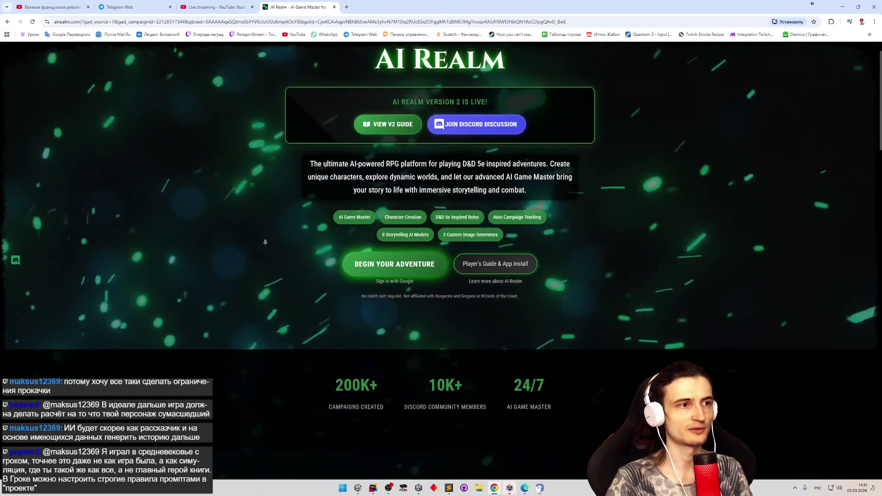
pyautogui.scroll(1, 276, 220)
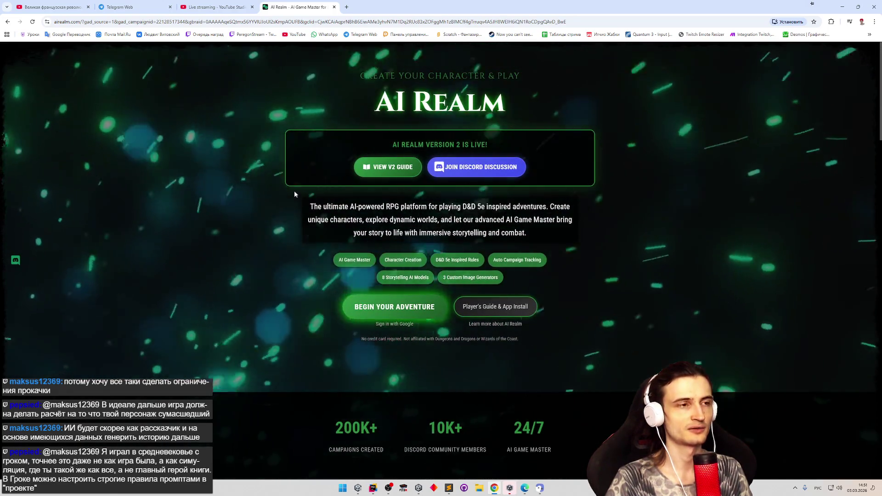
pyautogui.middleClick(299, 247)
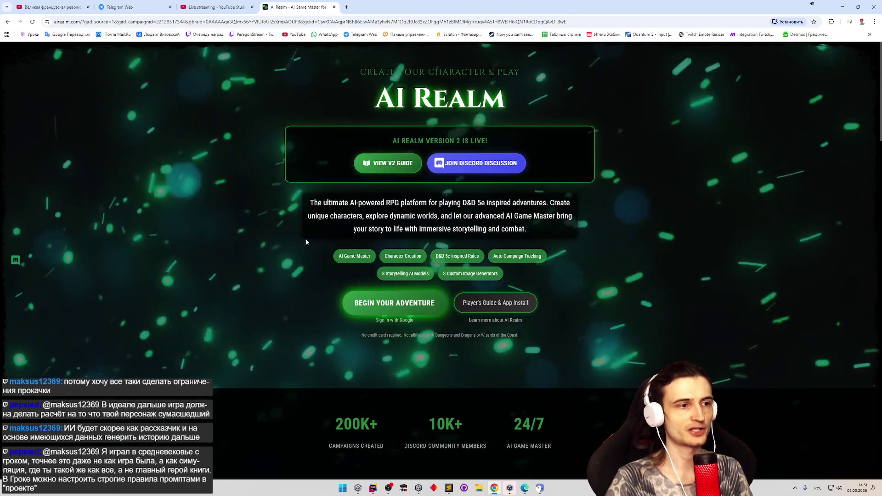
pyautogui.middleClick(322, 253)
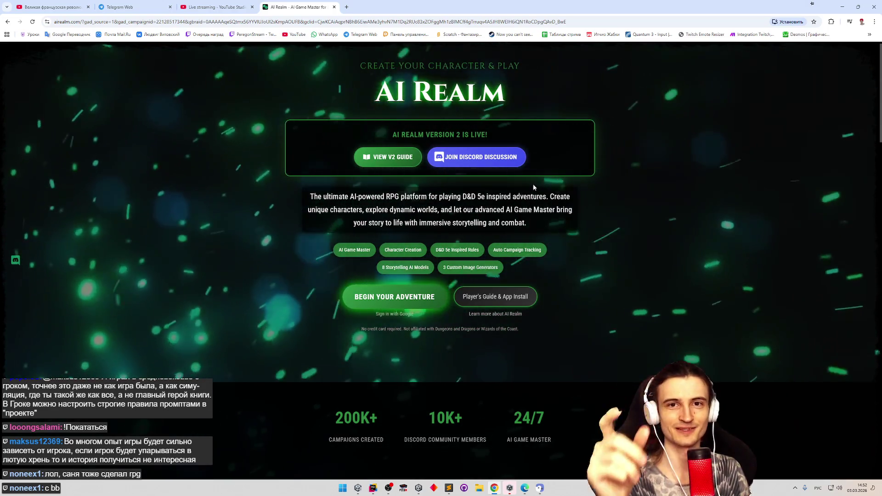
pyautogui.click(874, 22)
pyautogui.click(710, 83)
# Load melnichuk.kz/RPG/index.html in a new tab and start the forest adventure.
pyautogui.hotkey('ctrl', 't')
pyautogui.write('melnichuk.kz/RPG/index.html')
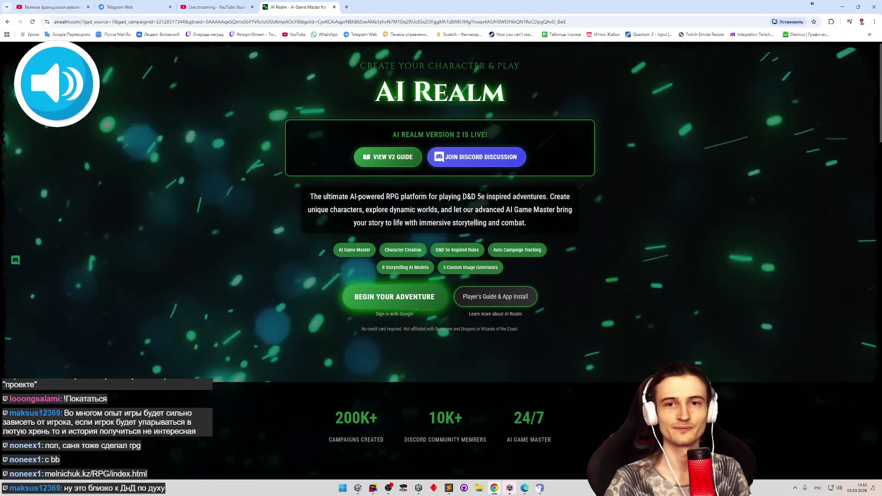
pyautogui.press('Return')
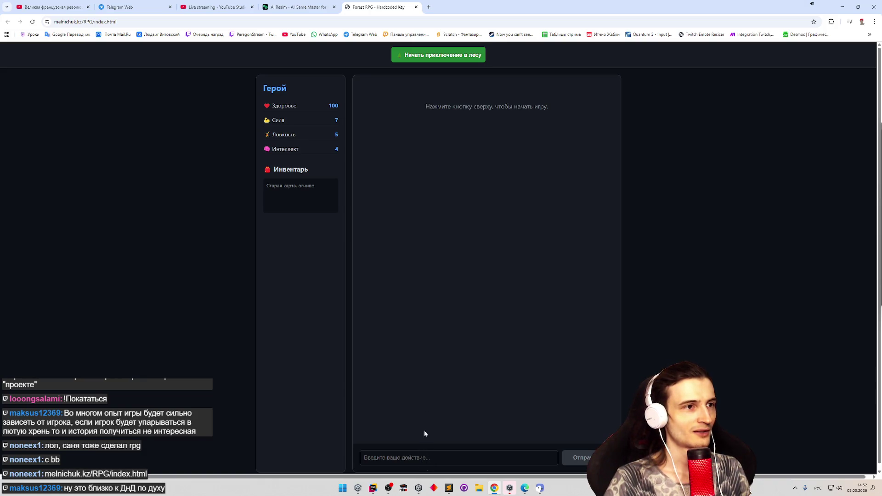
pyautogui.click(443, 55)
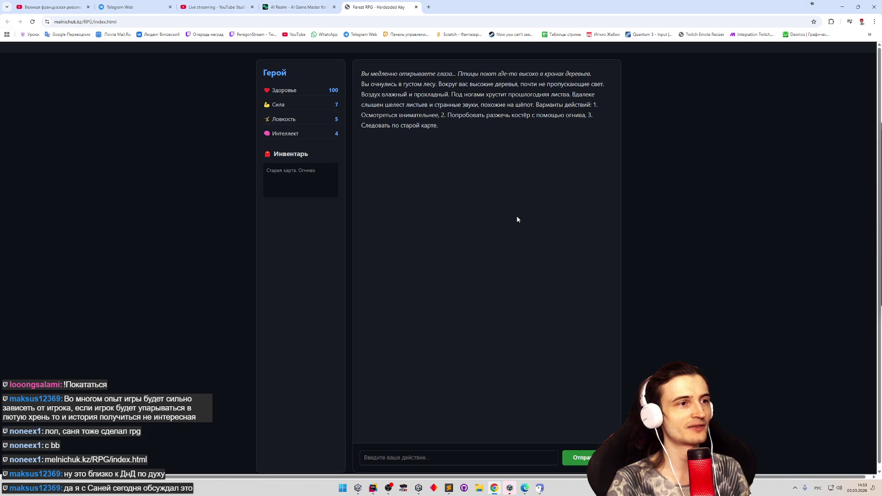
# Submit option 3, following the old map, as the hero's next action.
pyautogui.write('3')
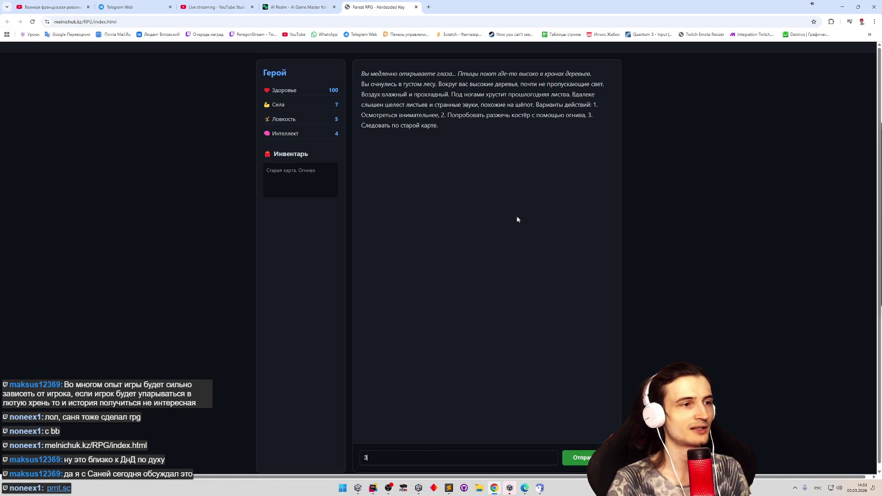
pyautogui.press('Return')
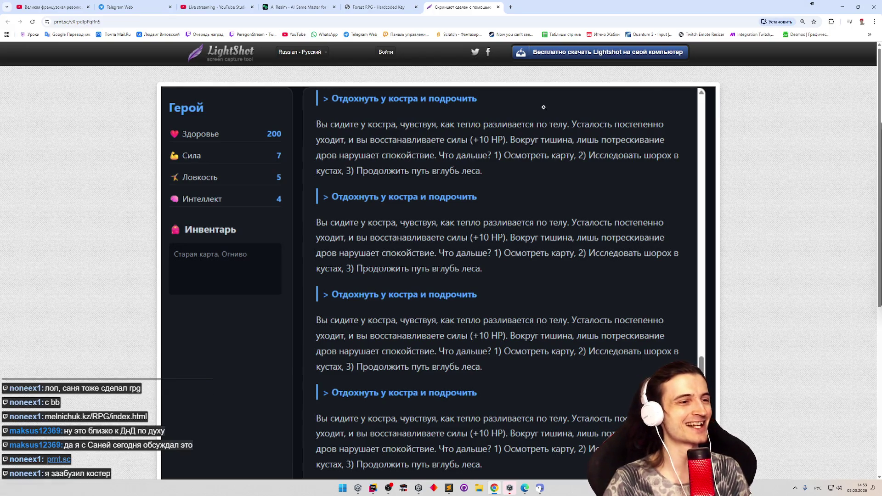
# Scroll the Lightshot screenshot, close it, reopen it, and close it again.
pyautogui.scroll(-1, 540, 112)
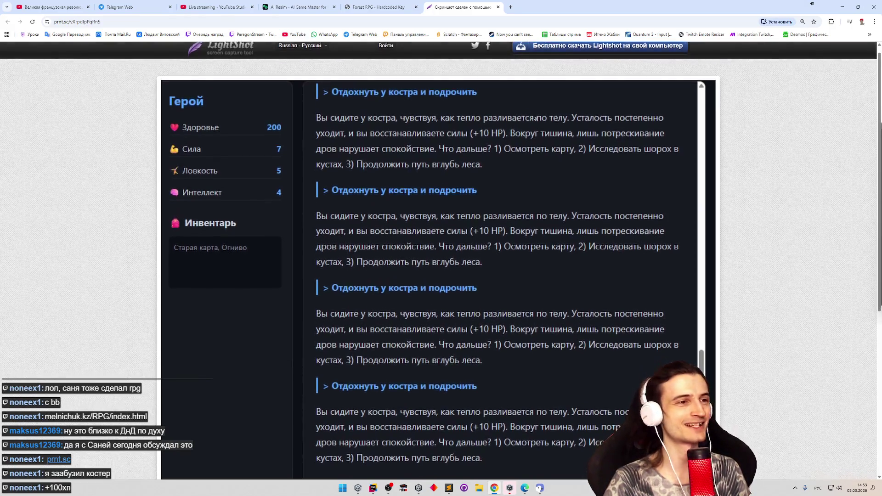
pyautogui.scroll(-2, 534, 127)
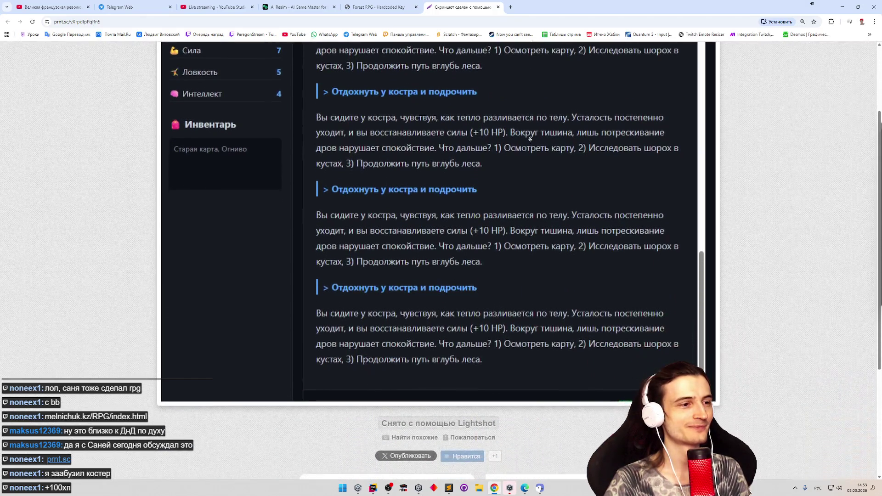
pyautogui.click(498, 7)
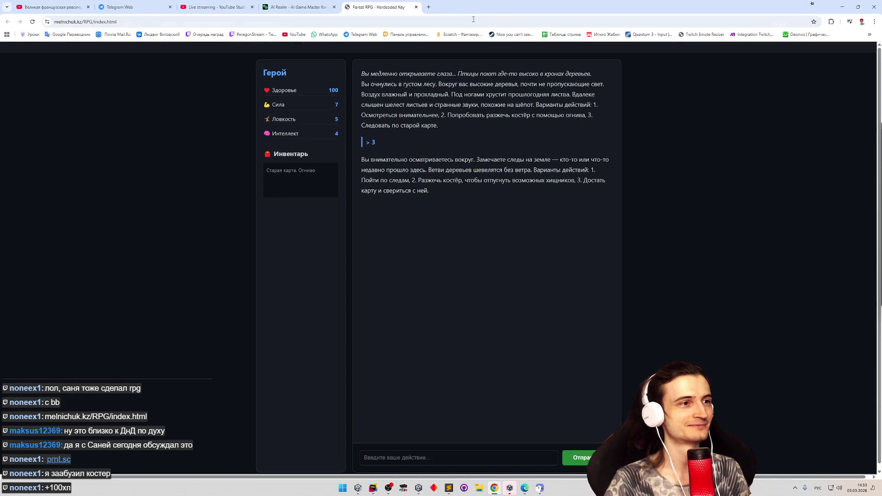
pyautogui.hotkey('ctrl', 'shift', 't')
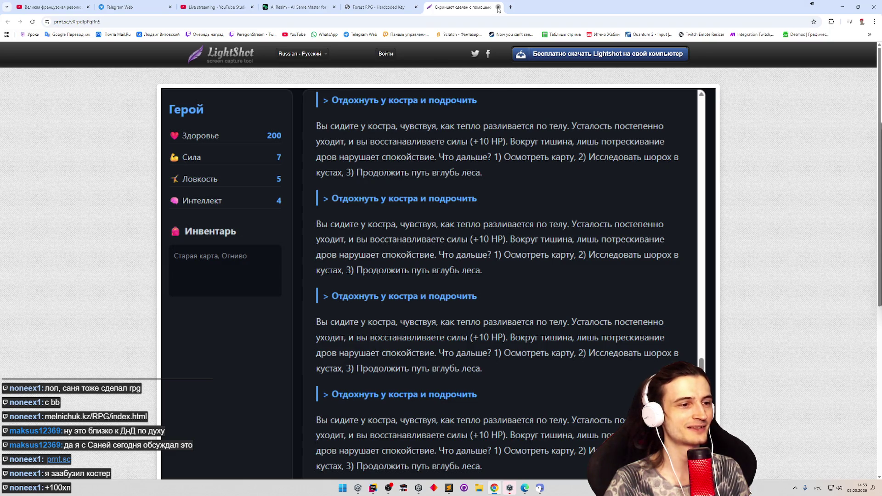
pyautogui.click(498, 7)
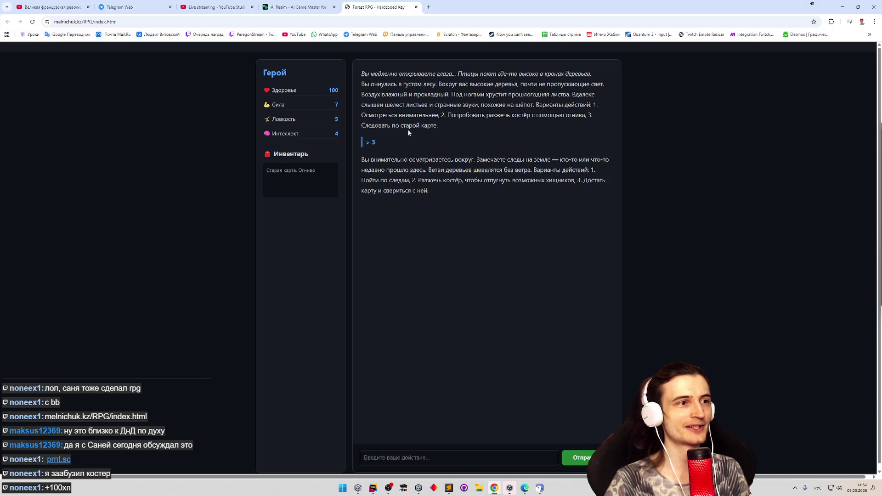
# Highlight story lines 'Следовать по старой карте' and 'Вы внимательно осматриваетесь вокруг'.
pyautogui.moveTo(362, 125); pyautogui.dragTo(434, 126)
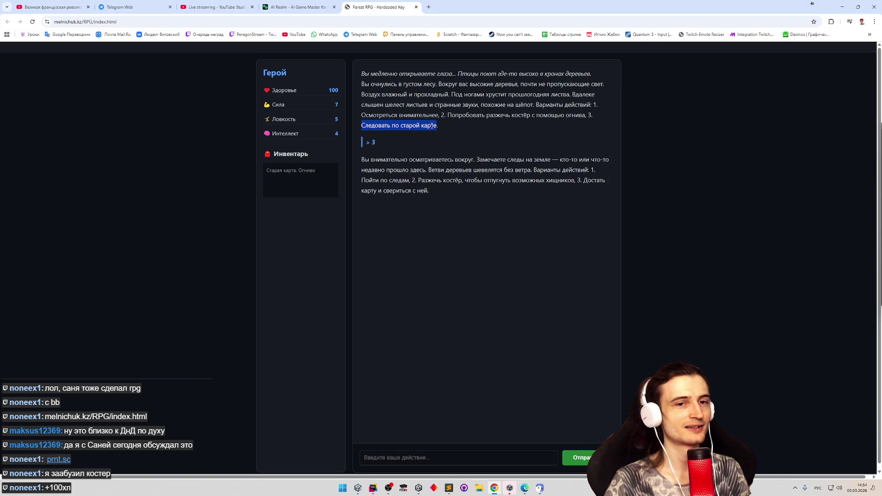
pyautogui.doubleClick(407, 118)
pyautogui.click(406, 118)
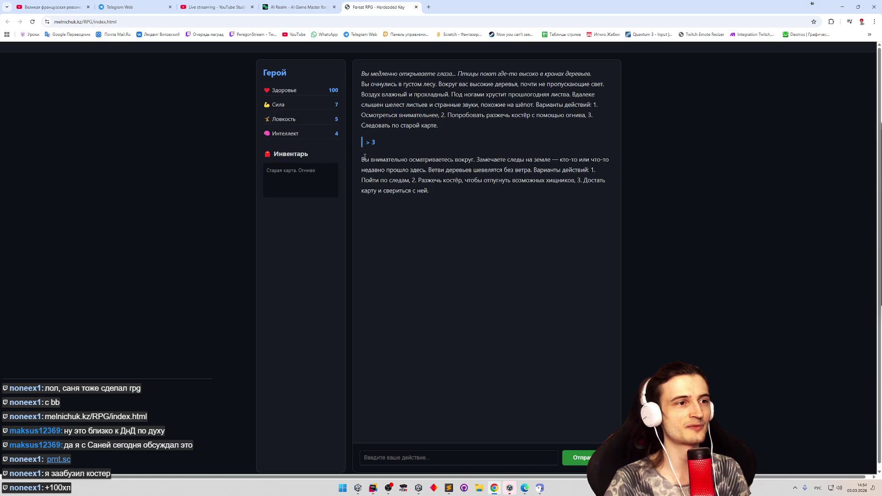
pyautogui.moveTo(363, 159); pyautogui.dragTo(458, 160)
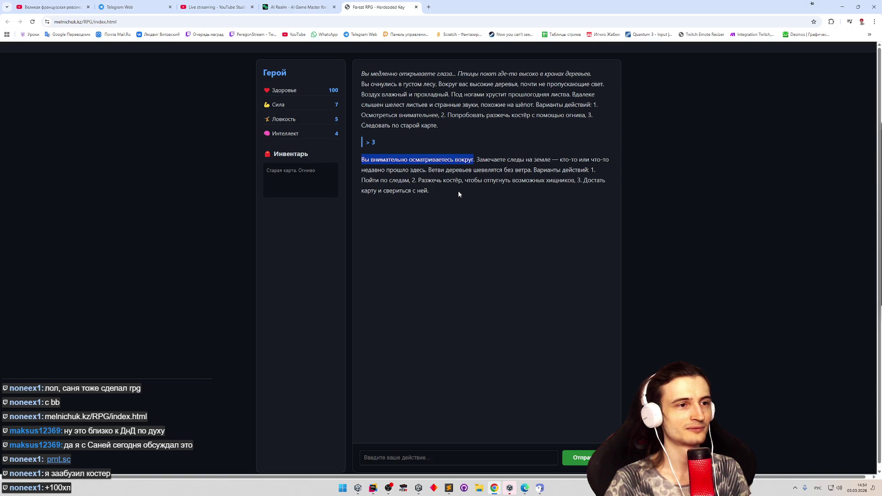
# Submit choice 3, then choice 1 to follow the map symbol.
pyautogui.click(435, 455)
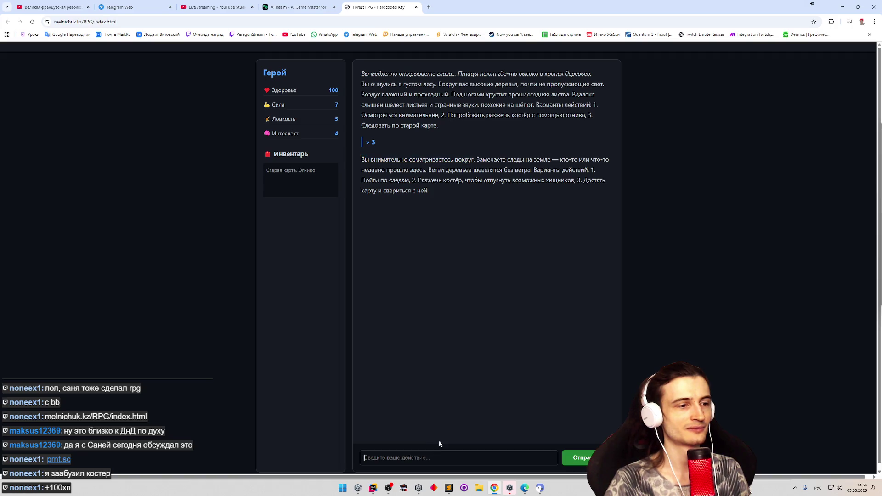
pyautogui.write('3')
pyautogui.press('Return')
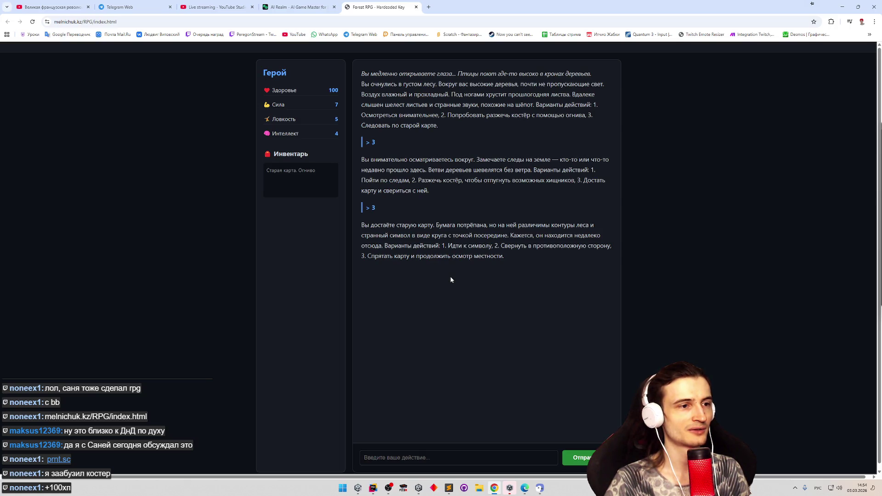
pyautogui.write('1')
pyautogui.press('Return')
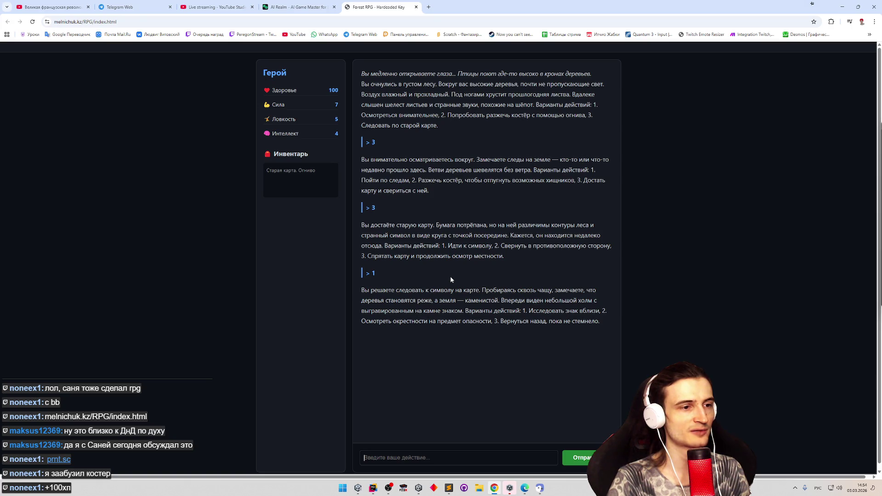
# Choose option 1 three times through the stone passage, then screenshot the error log.
pyautogui.write('1')
pyautogui.press('Return')
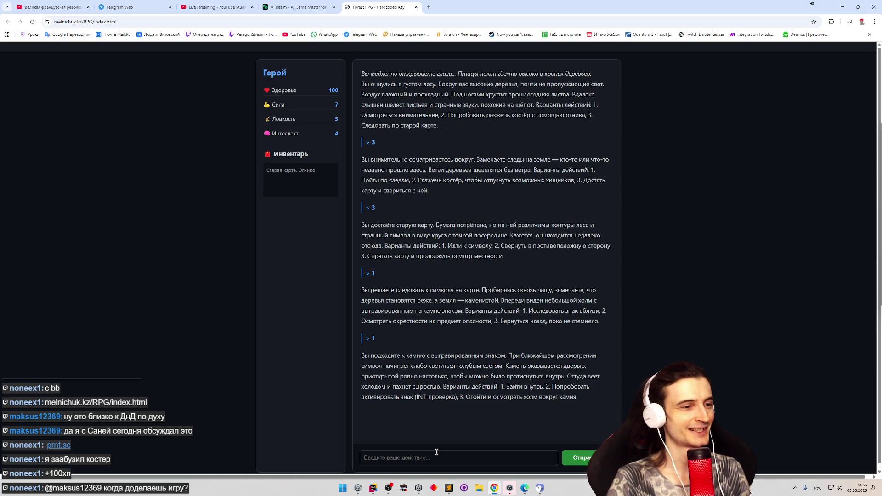
pyautogui.click(436, 452)
pyautogui.write('1')
pyautogui.press('Return')
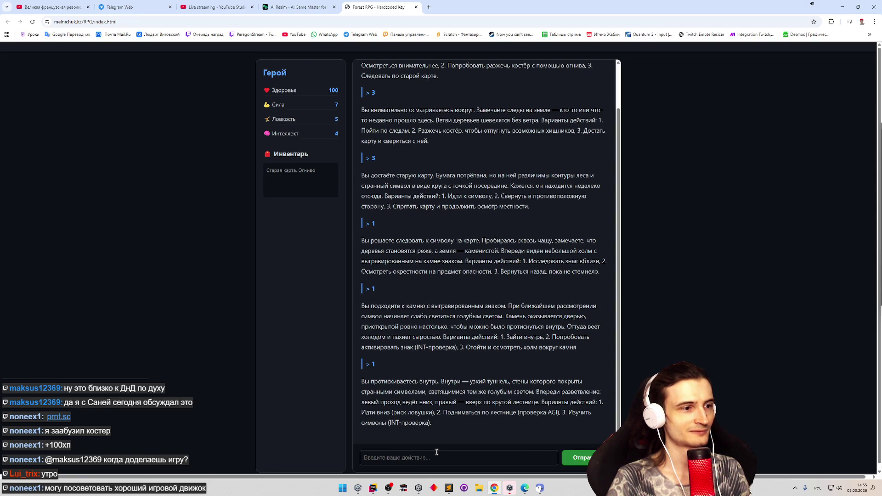
pyautogui.write('1')
pyautogui.press('Return')
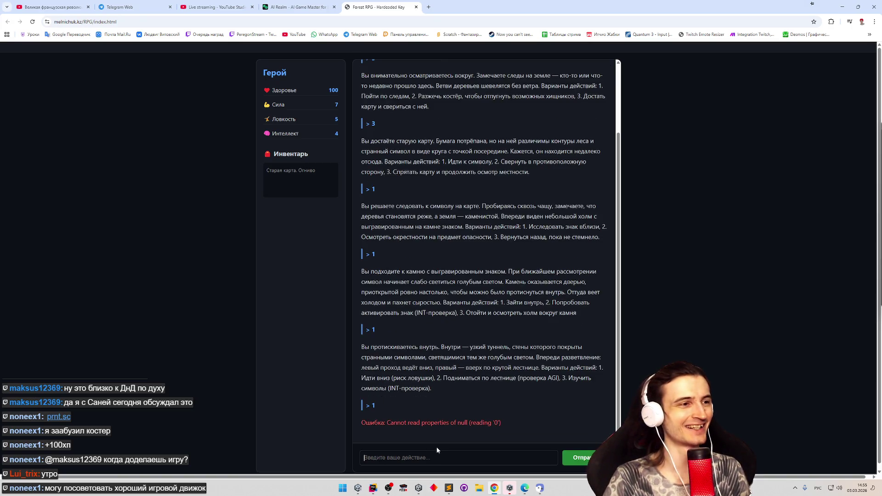
pyautogui.press('super+shift+s')
pyautogui.moveTo(251, 53)
pyautogui.mouseDown()
pyautogui.moveTo(620, 429)
pyautogui.moveTo(618, 445)
pyautogui.mouseUp()
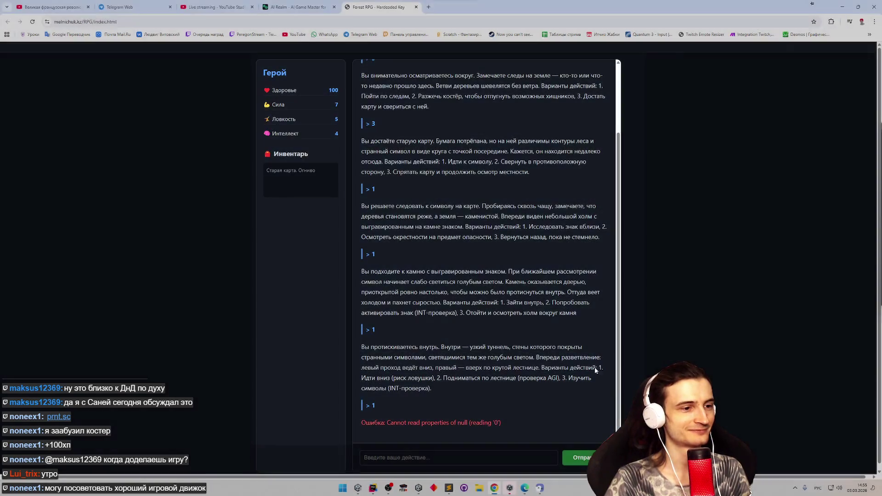
# Open and close Telegram Web, then open WhatsApp Web in its own window.
pyautogui.middleClick(361, 34)
pyautogui.click(437, 7)
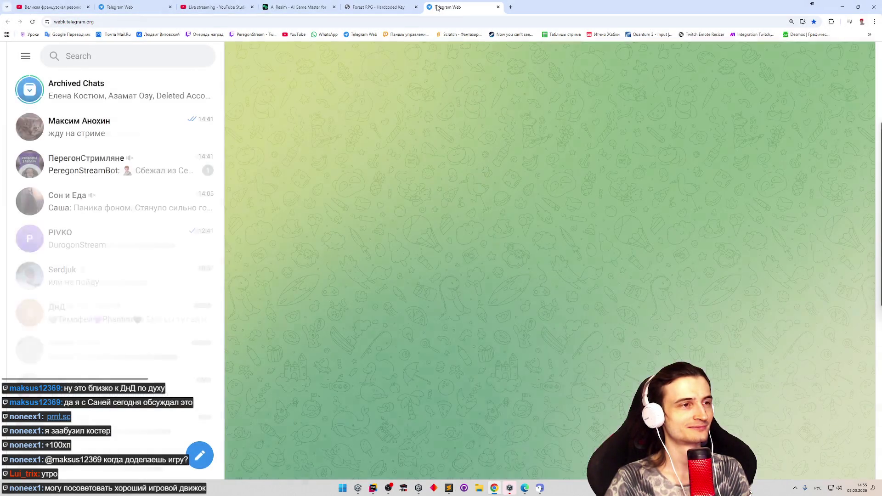
pyautogui.click(498, 7)
pyautogui.middleClick(324, 34)
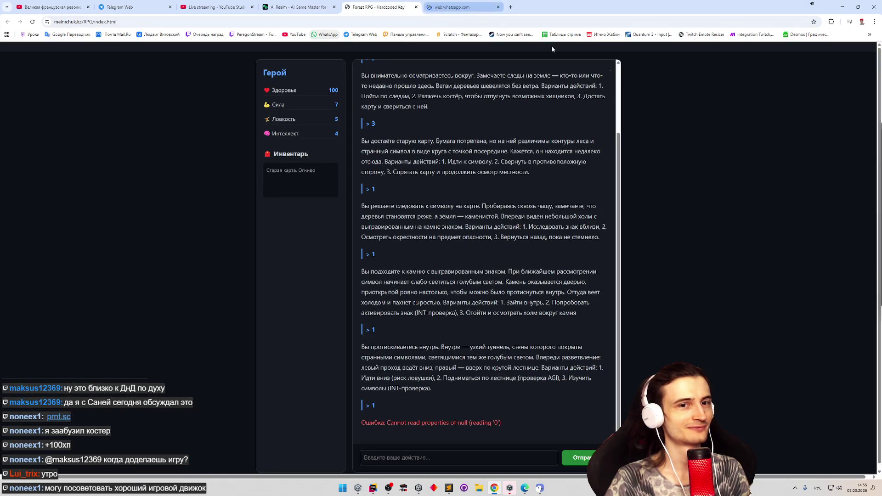
pyautogui.moveTo(459, 7)
pyautogui.mouseDown()
pyautogui.moveTo(822, 171)
pyautogui.moveTo(881, 184)
pyautogui.mouseUp()
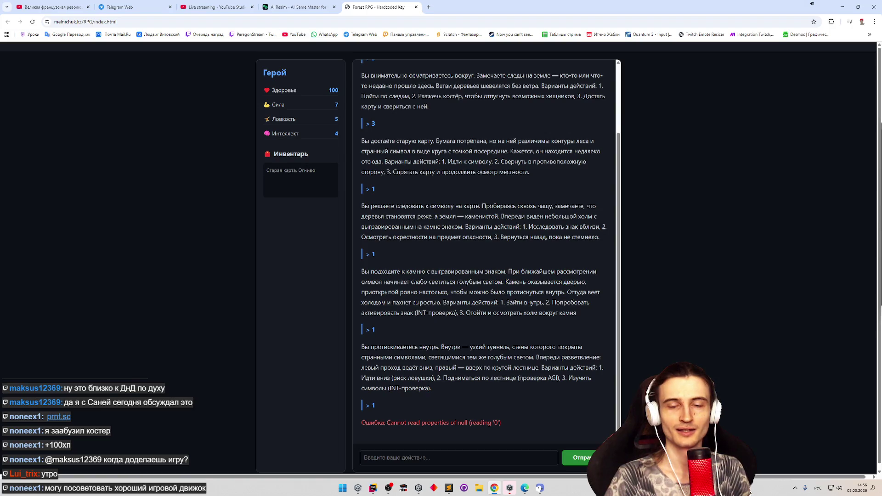
# Close the Forest RPG and AI Realm tabs.
pyautogui.scroll(3, 576, 199)
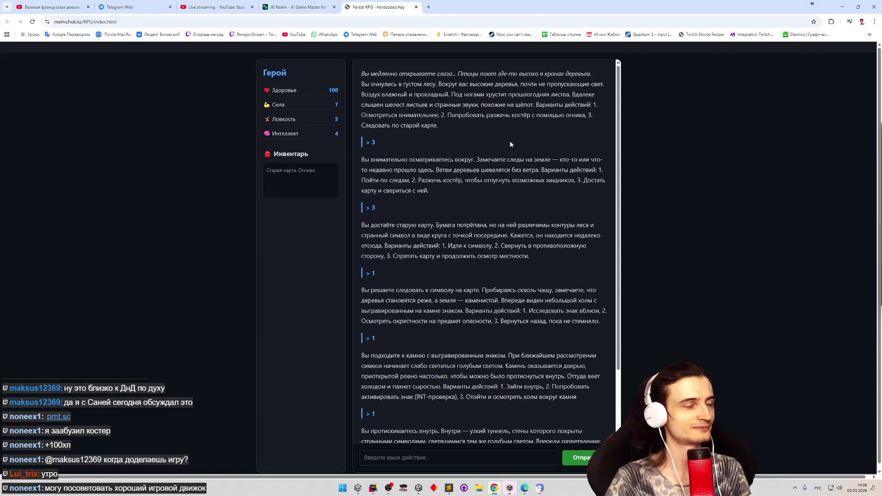
pyautogui.click(416, 7)
pyautogui.click(334, 7)
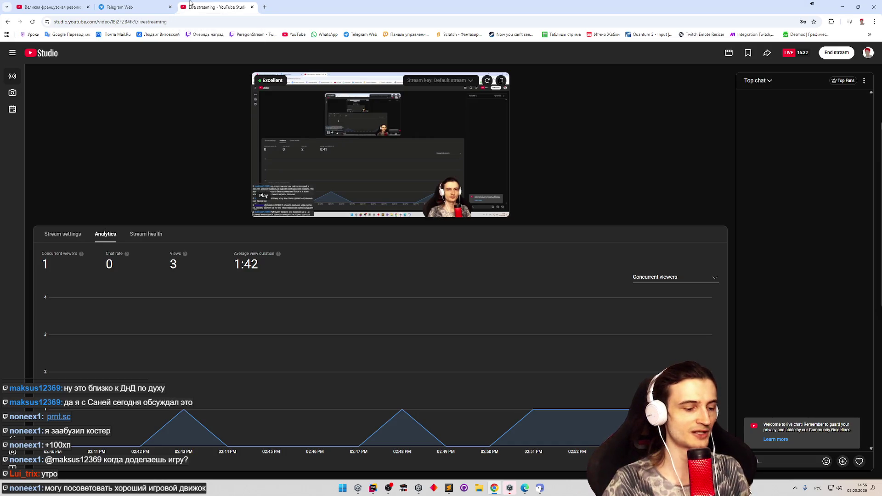
# Reopen the closed AI Realm tab with Ctrl+Shift+T.
pyautogui.hotkey('ctrl', 'shift', 't')
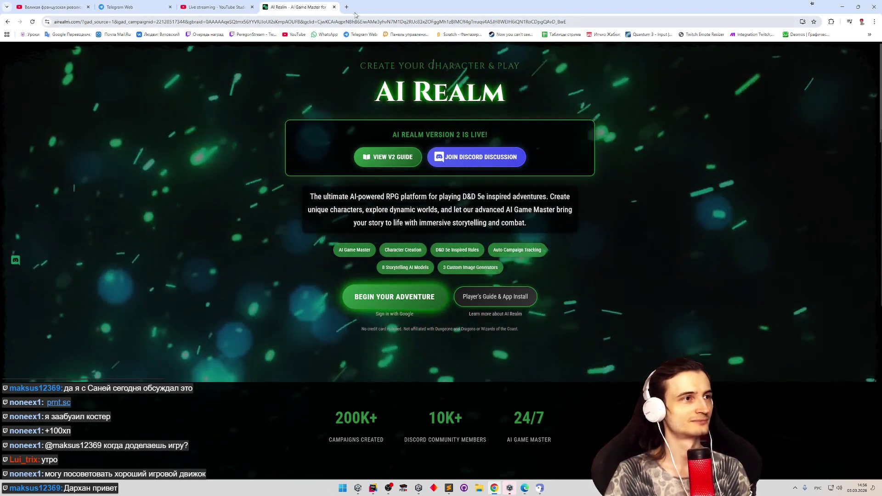
# Close the AI Realm, YouTube Studio and Telegram Web tabs, then close the Chrome window.
pyautogui.click(334, 7)
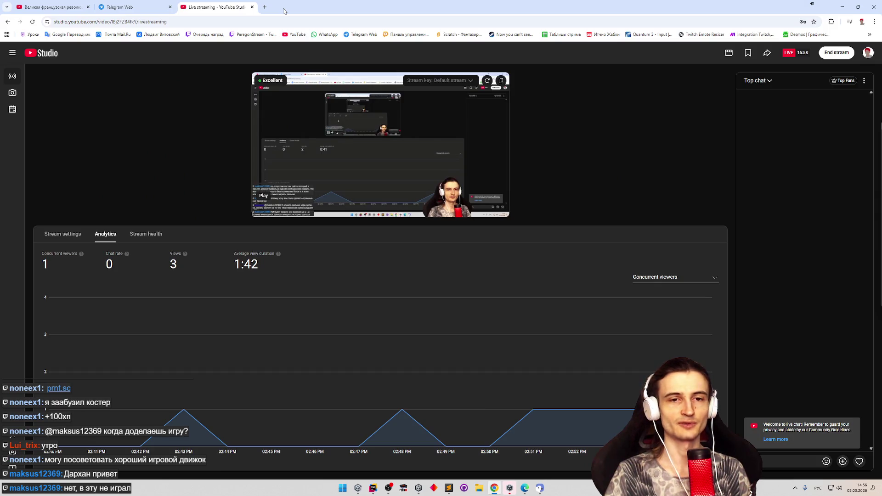
pyautogui.click(251, 7)
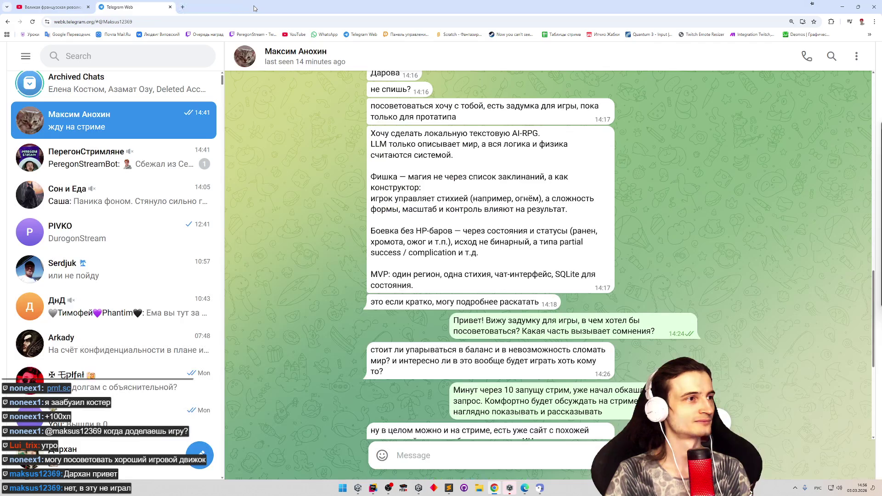
pyautogui.click(170, 7)
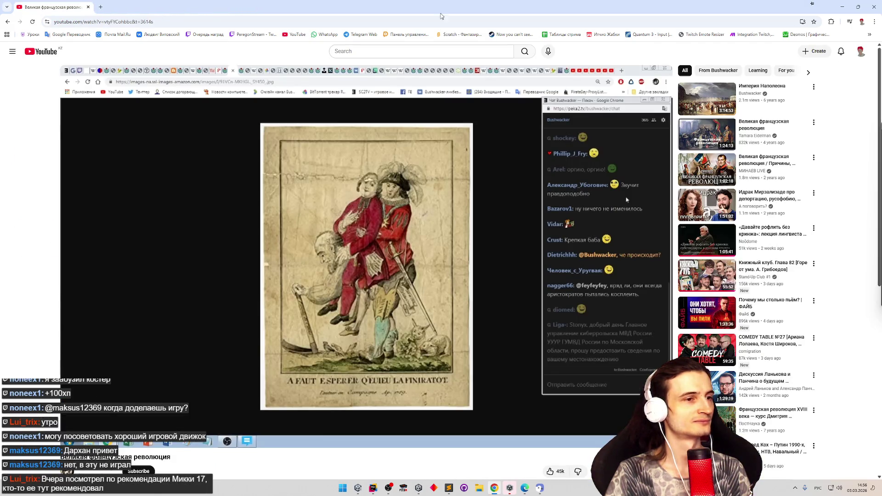
pyautogui.click(873, 7)
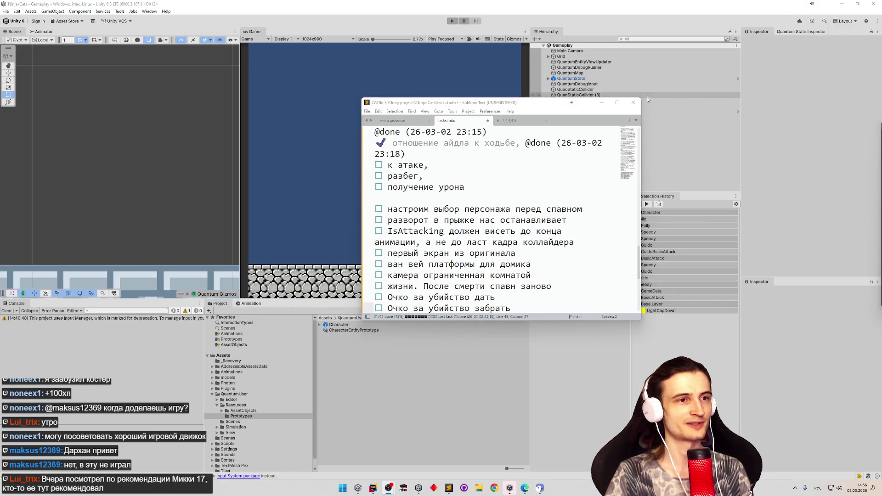
# Minimize the Sublime Text task list to uncover Unity's Game view, then bring up a new Chrome window.
pyautogui.click(602, 102)
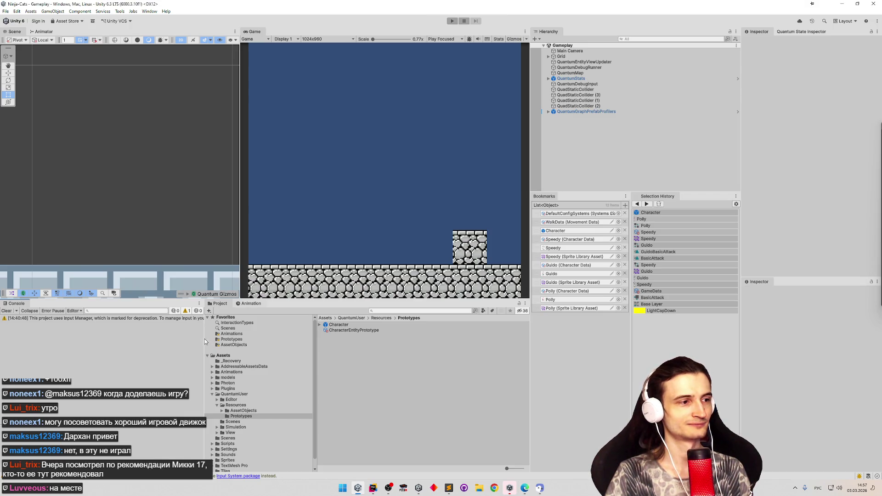
pyautogui.moveTo(205, 342); pyautogui.dragTo(210, 342)
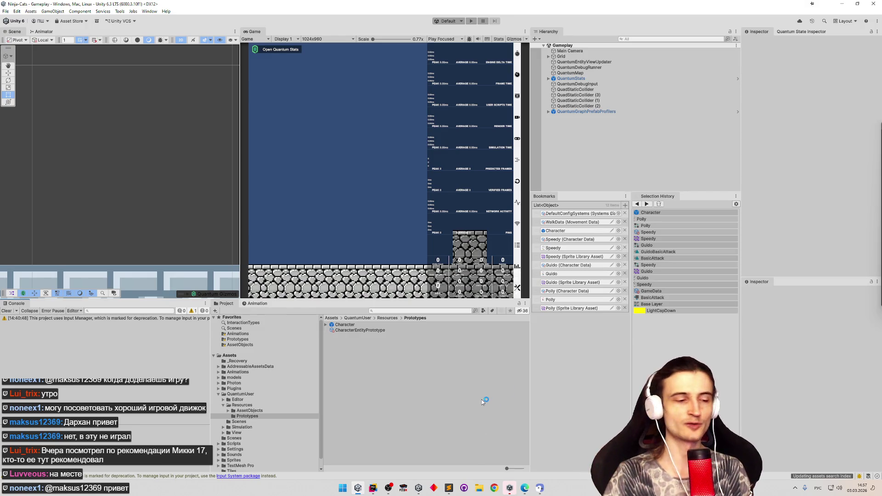
pyautogui.click(494, 488)
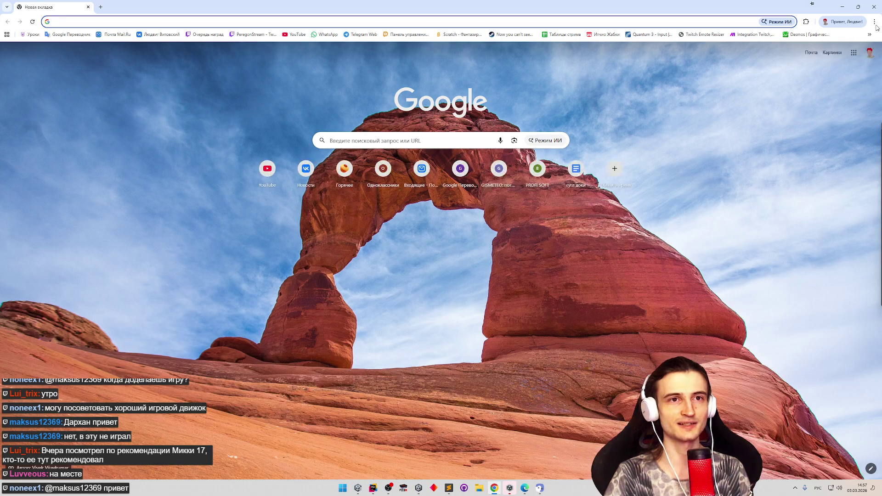
# Open the 'RAADS-R | Autistic City' test page from Chrome's browsing history.
pyautogui.click(875, 22)
pyautogui.moveTo(781, 96)
pyautogui.click(713, 98)
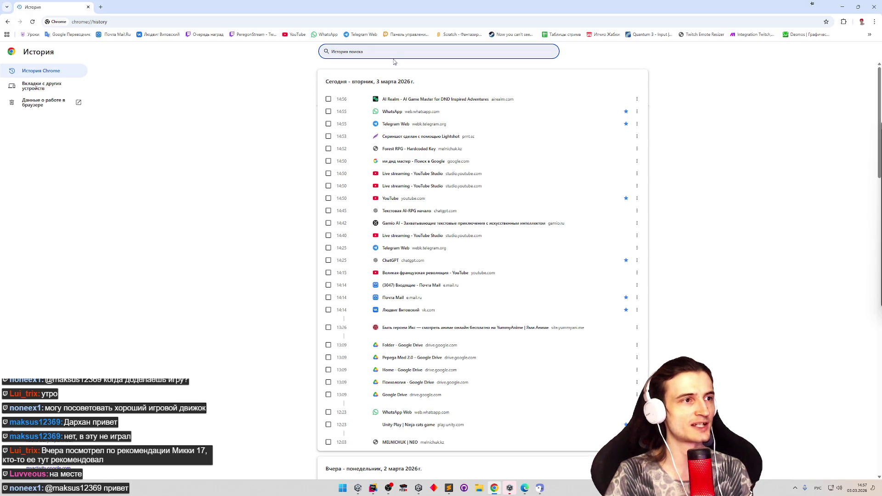
pyautogui.press('super+space')
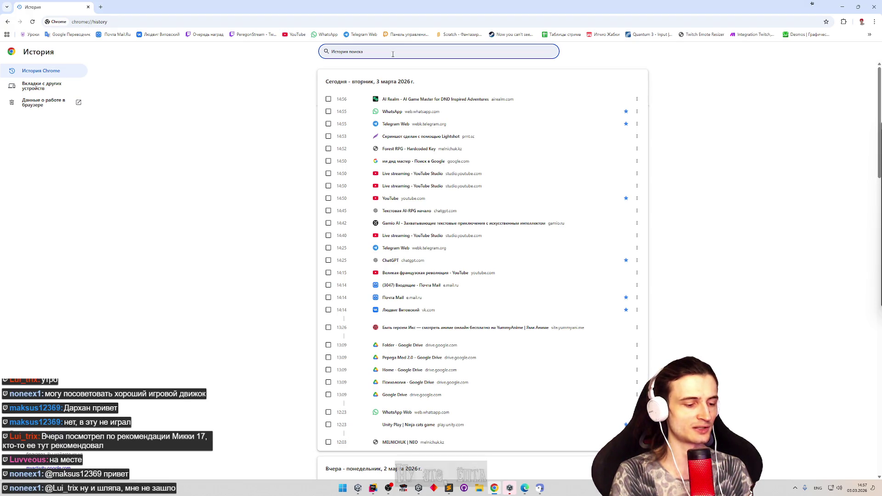
pyautogui.write('r')
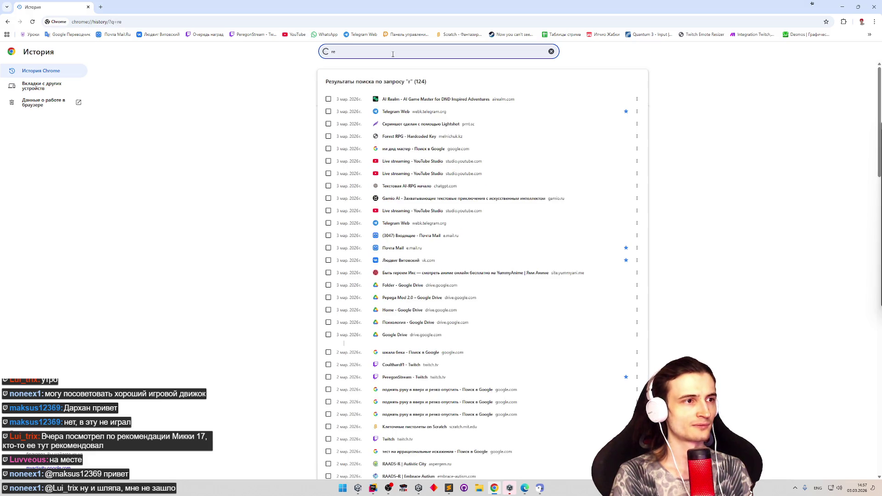
pyautogui.write('e')
pyautogui.press('BackSpace')
pyautogui.press('BackSpace')
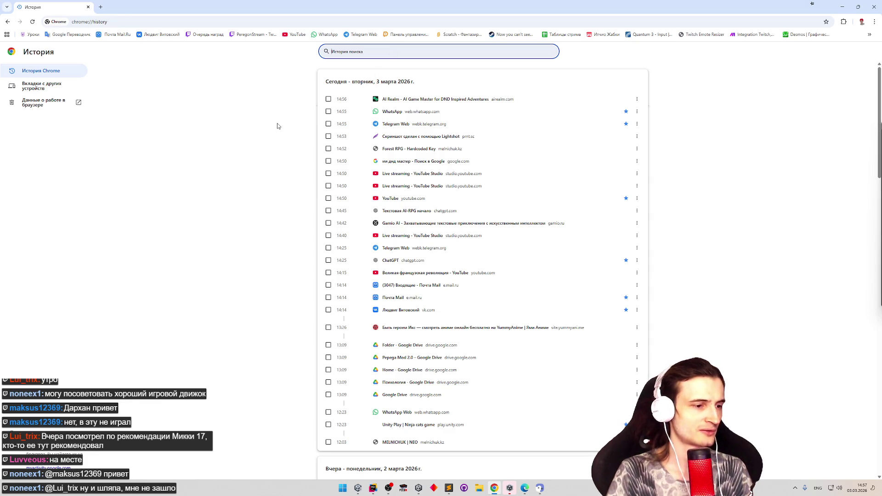
pyautogui.middleClick(275, 149)
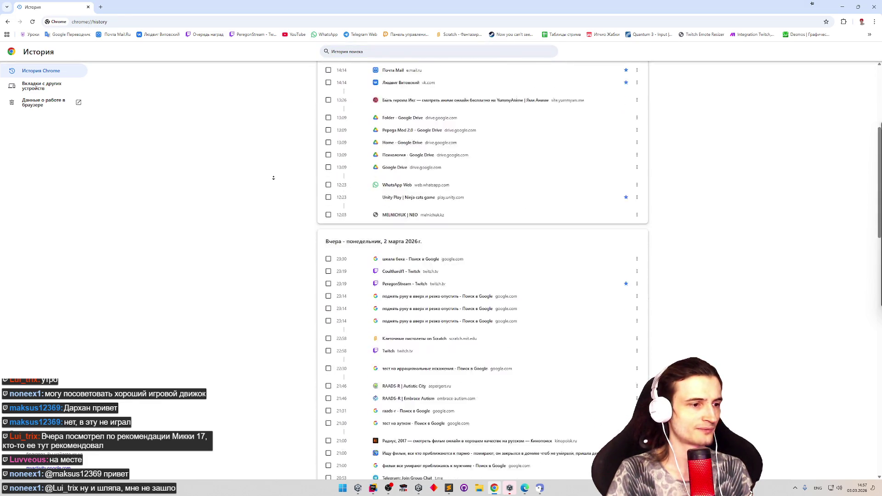
pyautogui.click(415, 300)
pyautogui.click(405, 334)
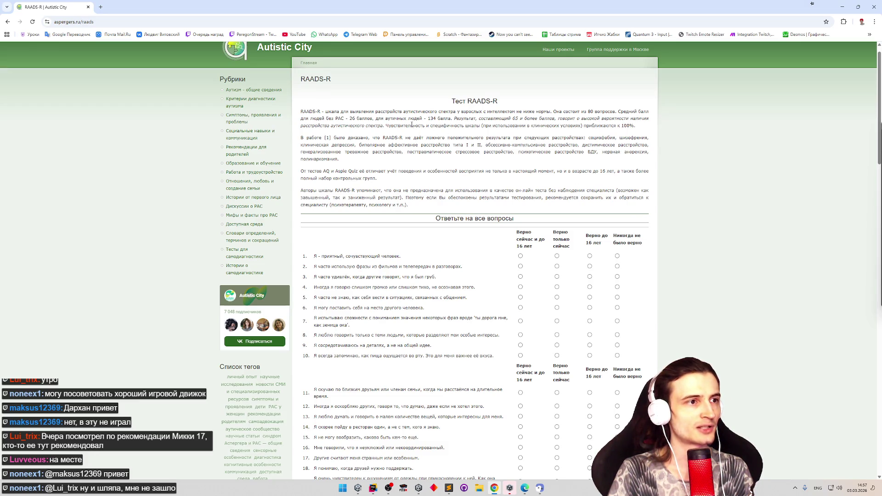
# Highlight the '134 балла' score, then open Telegram Web from its bookmark in a new tab.
pyautogui.moveTo(428, 119); pyautogui.dragTo(452, 119)
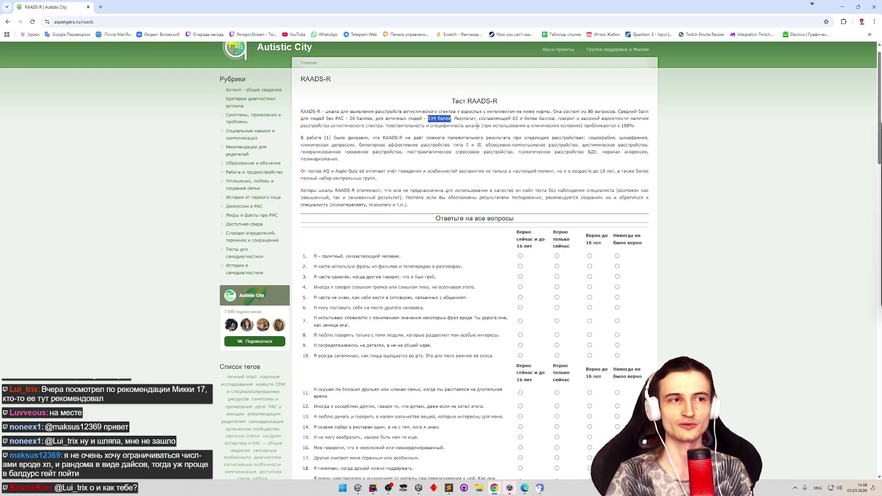
pyautogui.click(476, 133)
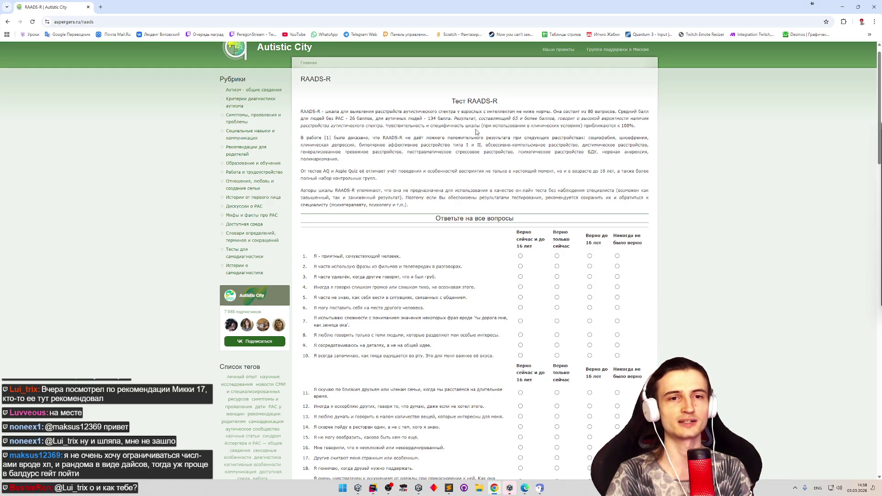
pyautogui.middleClick(361, 34)
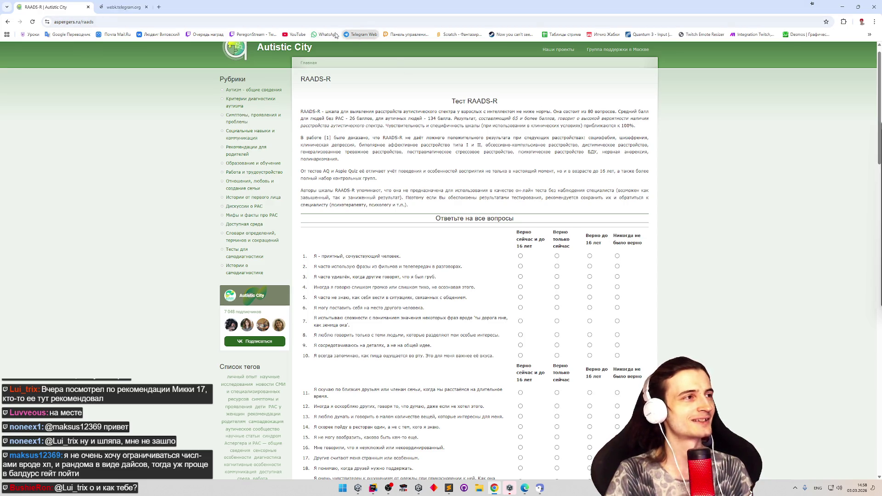
pyautogui.click(150, 4)
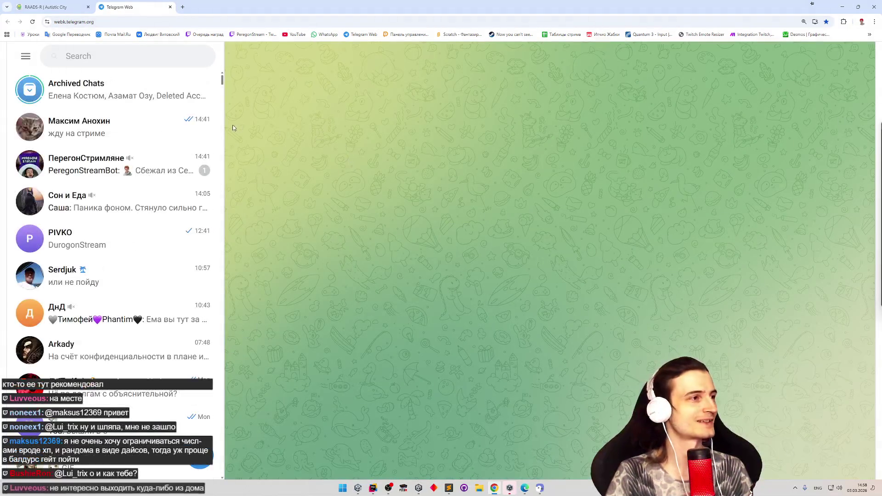
# Open the contact's chat and add a heart reaction to the AI-RPG game-idea message.
pyautogui.click(133, 129)
pyautogui.scroll(5, 360, 200)
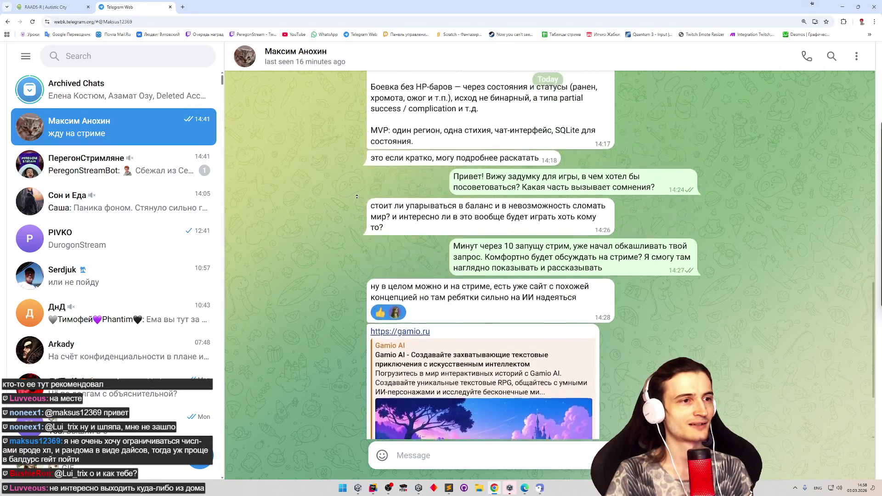
pyautogui.scroll(3, 361, 207)
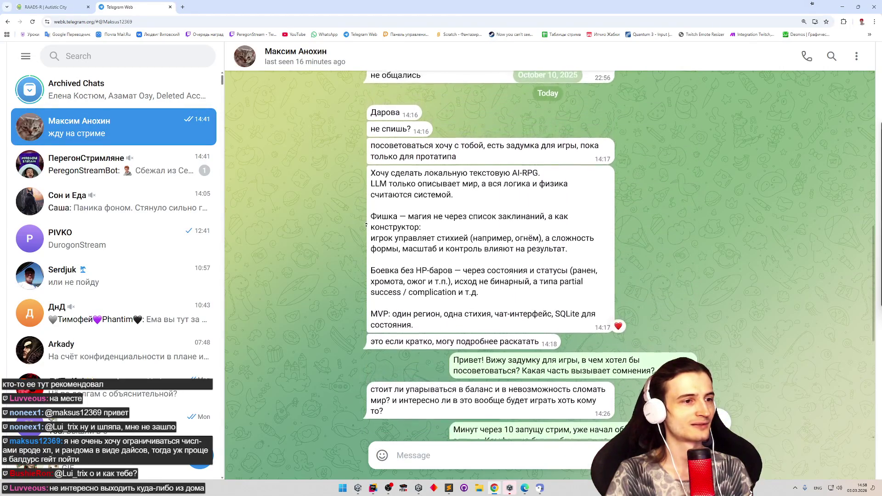
pyautogui.doubleClick(515, 301)
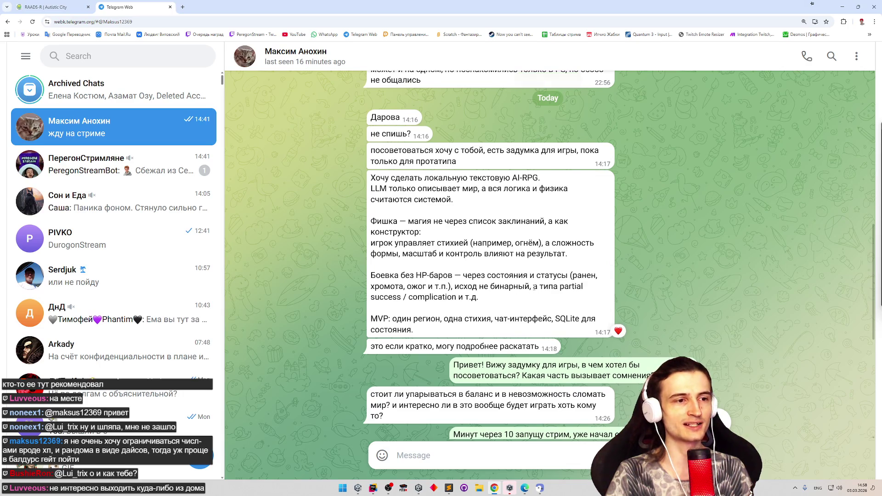
# Select the 'success / complication' phrase and start a reply to the game-idea message.
pyautogui.moveTo(533, 286); pyautogui.dragTo(582, 288)
pyautogui.moveTo(371, 298)
pyautogui.mouseDown()
pyautogui.moveTo(525, 299)
pyautogui.moveTo(561, 287)
pyautogui.moveTo(536, 286)
pyautogui.mouseUp()
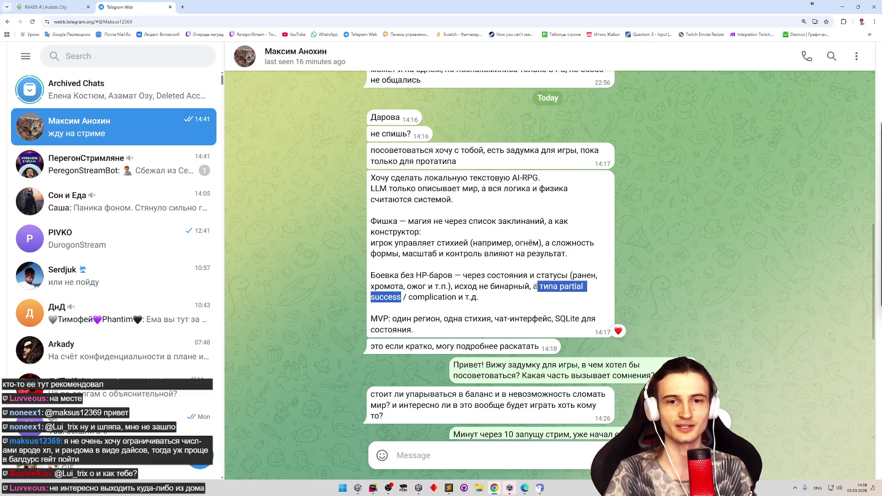
pyautogui.doubleClick(537, 286)
pyautogui.click(515, 272)
# Select parts of the combat description, including the word 'бинарный', while rereading the pitch.
pyautogui.moveTo(478, 278)
pyautogui.mouseDown()
pyautogui.moveTo(524, 267)
pyautogui.moveTo(489, 268)
pyautogui.mouseUp()
pyautogui.click(489, 267)
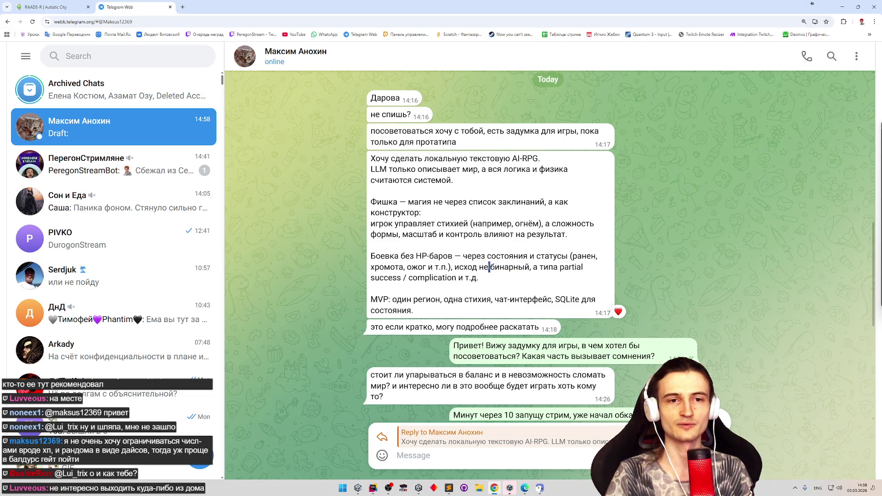
pyautogui.moveTo(489, 267); pyautogui.dragTo(488, 257)
pyautogui.doubleClick(493, 268)
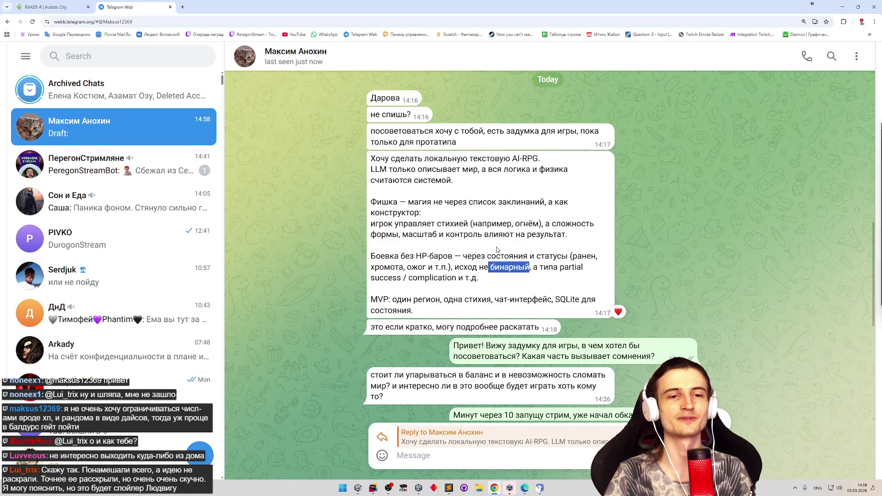
pyautogui.click(513, 245)
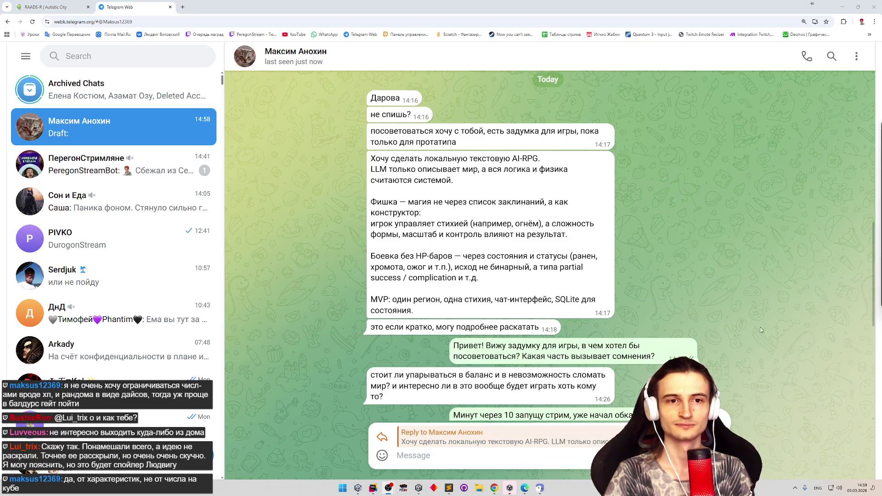
pyautogui.middleClick(621, 279)
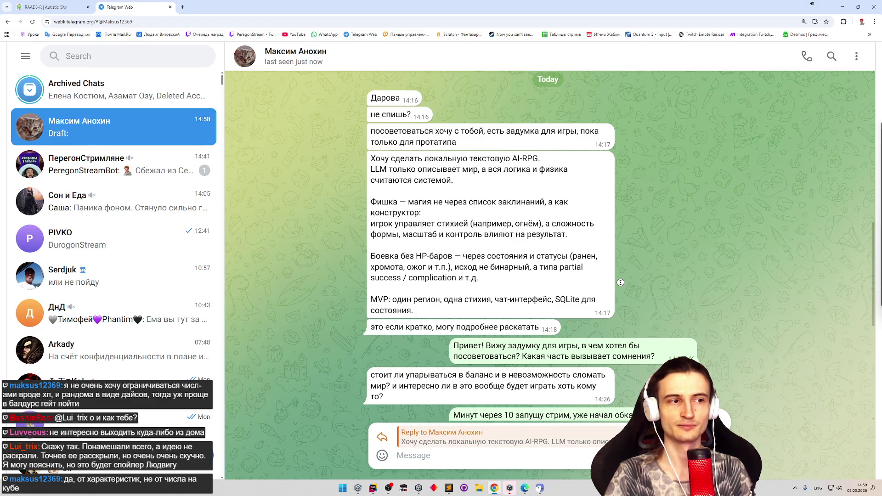
pyautogui.scroll(-1, 621, 286)
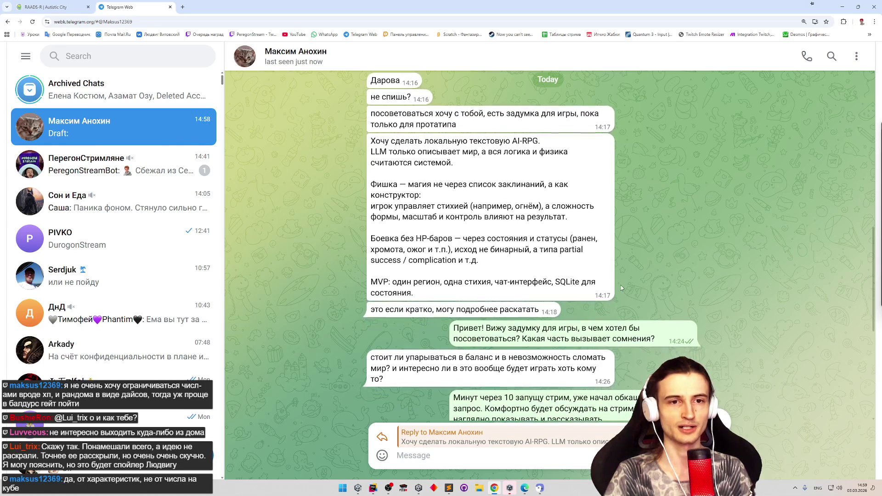
pyautogui.middleClick(625, 277)
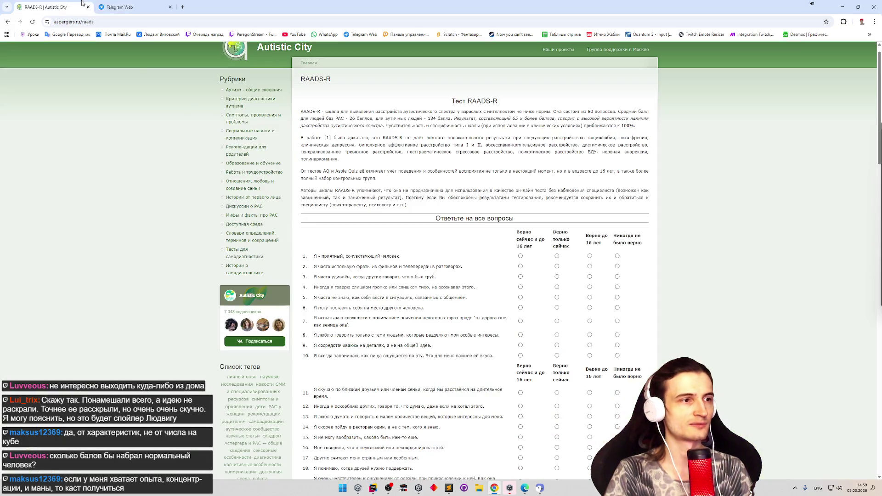
# Highlight the '26 баллов' average score on the RAADS-R page, then close that tab.
pyautogui.click(46, 7)
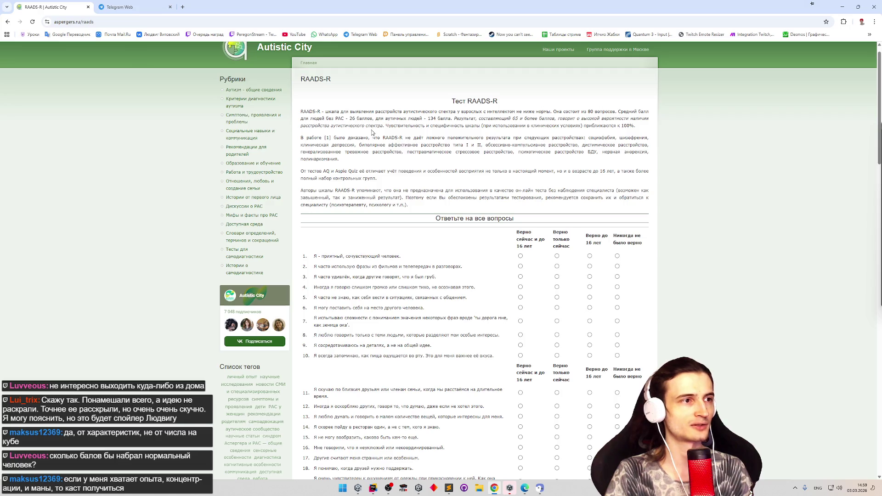
pyautogui.moveTo(348, 118); pyautogui.dragTo(365, 118)
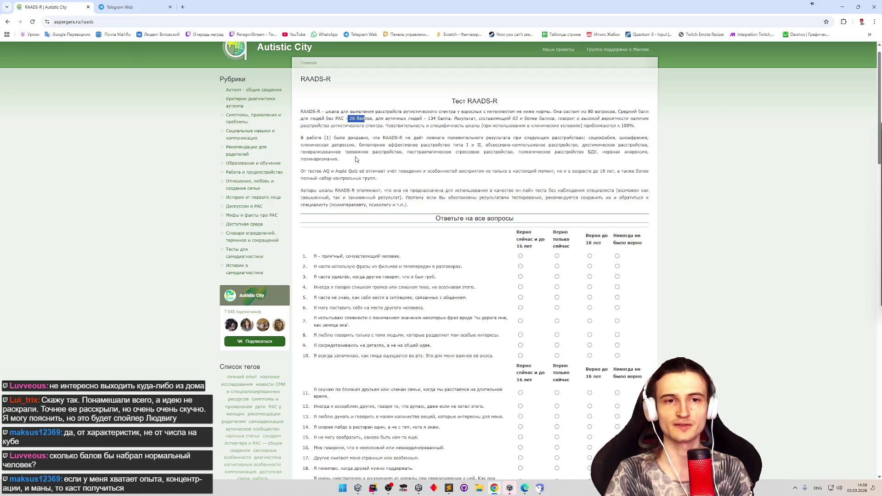
pyautogui.click(356, 159)
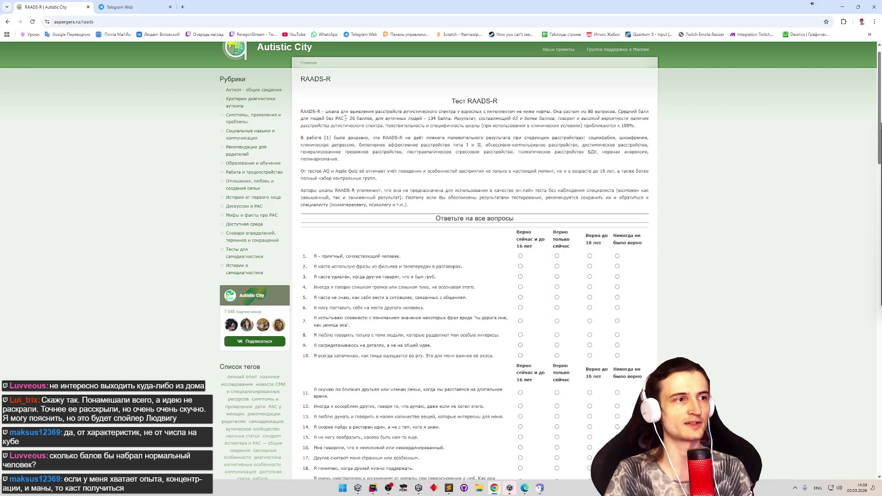
pyautogui.moveTo(346, 118); pyautogui.dragTo(371, 119)
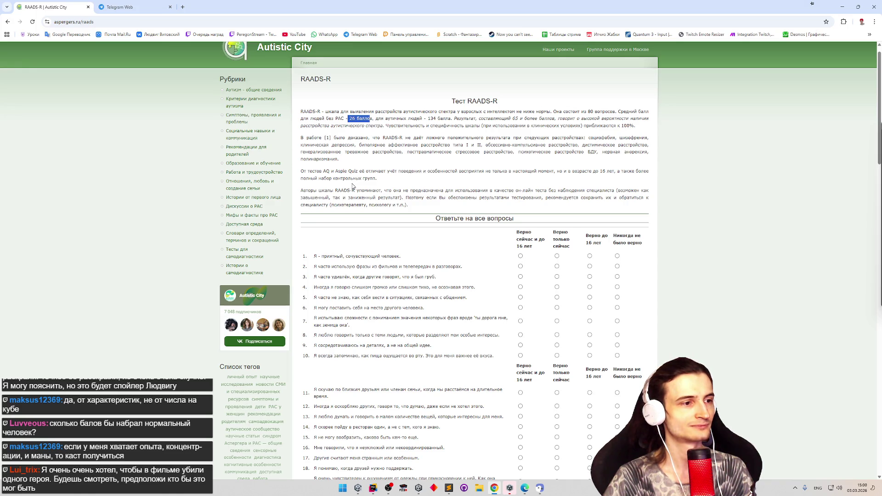
pyautogui.click(89, 7)
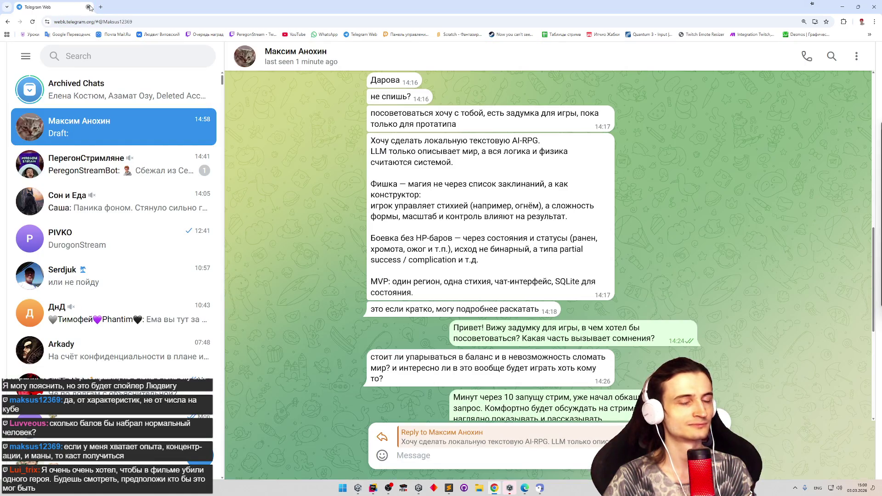
# Return to Unity, focus the Game view and start Play mode with Ctrl+P.
pyautogui.click(89, 7)
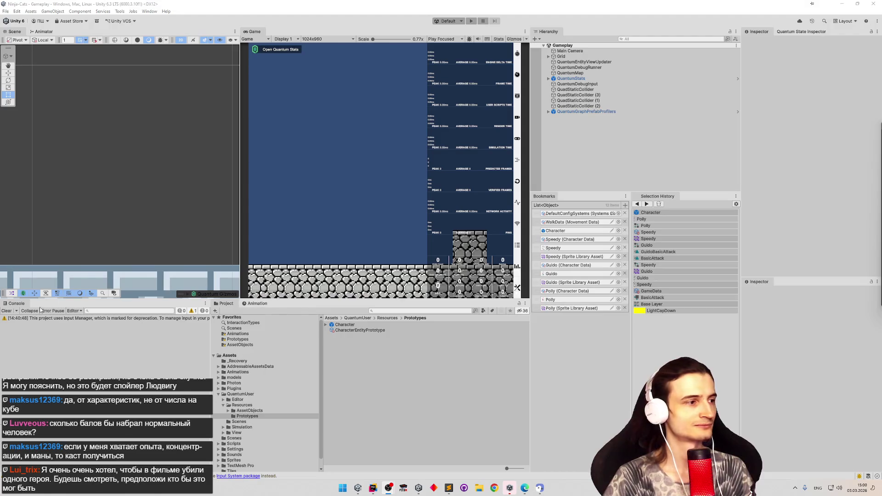
pyautogui.click(410, 387)
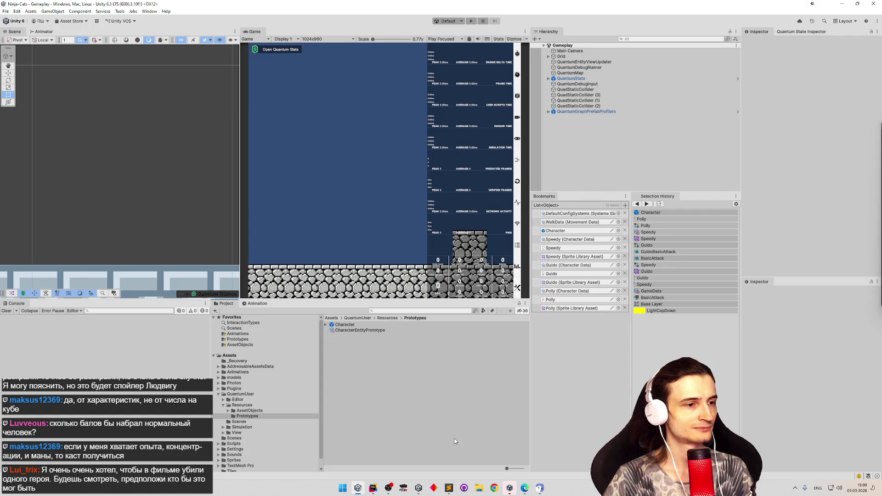
pyautogui.click(404, 199)
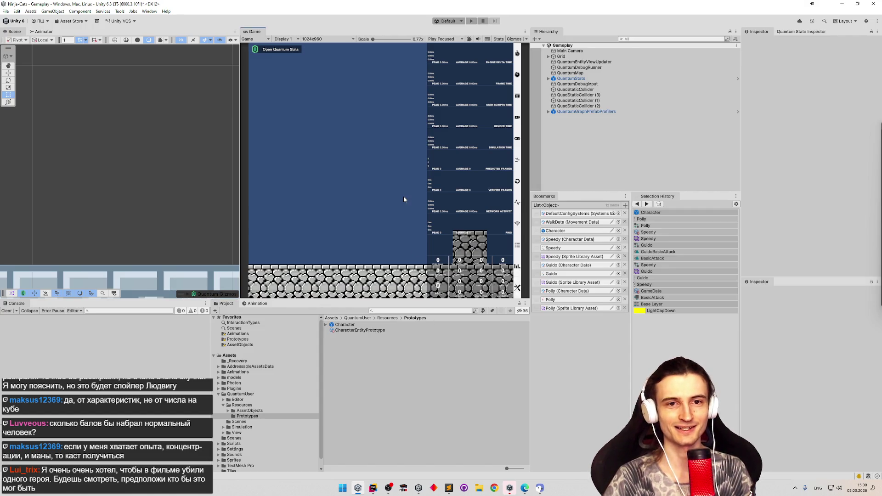
pyautogui.hotkey('ctrl', 'p')
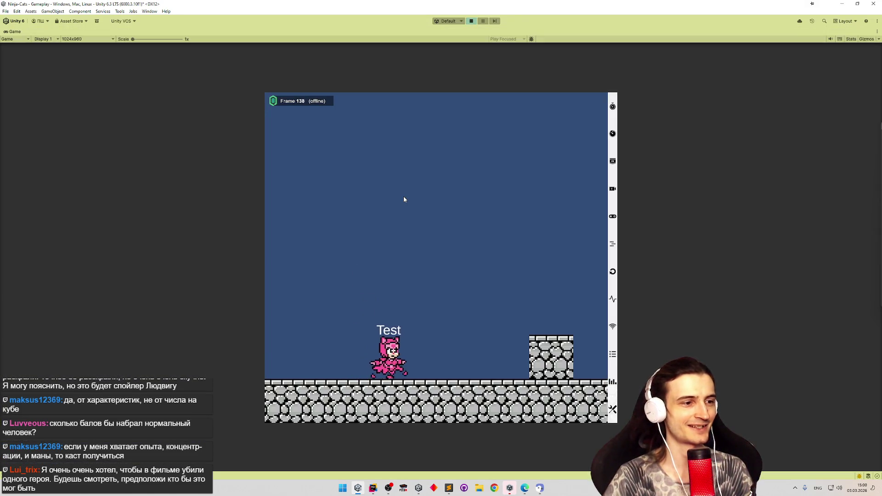
# Run the character left and right, repeatedly jumping onto and off the stone block.
pyautogui.press('Right')
pyautogui.press('Left')
pyautogui.press('space')
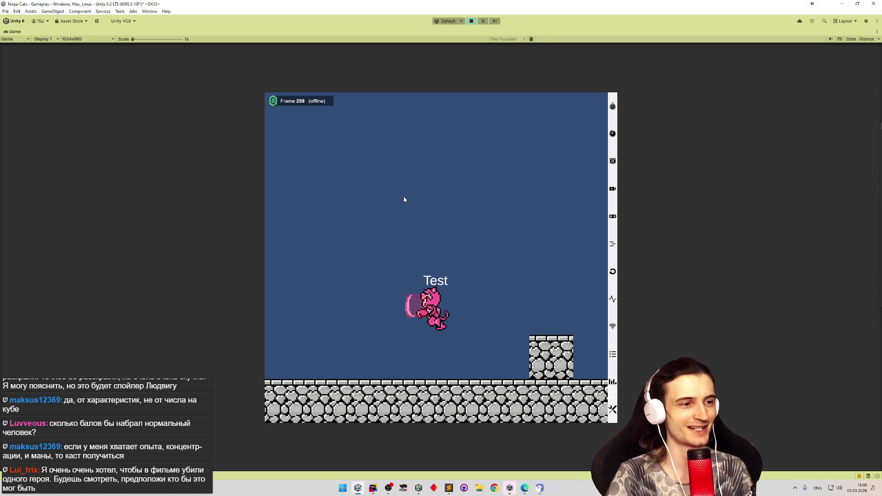
pyautogui.press('Right')
pyautogui.press('space')
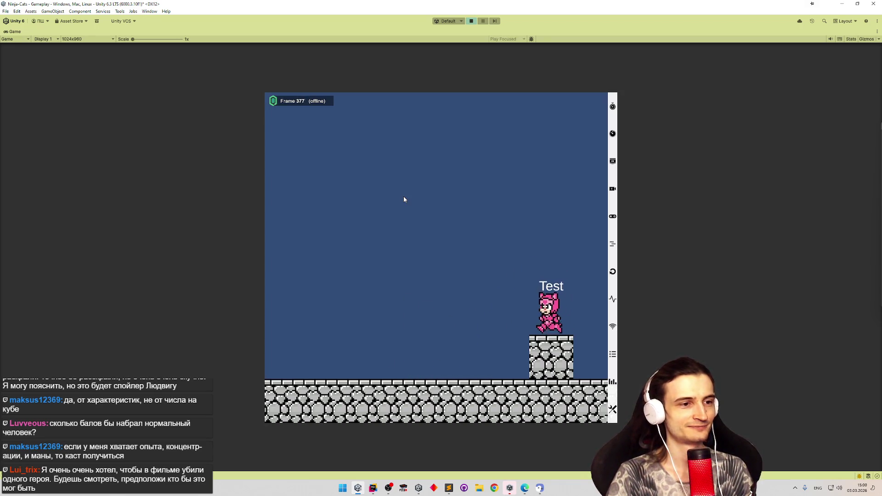
pyautogui.press('Left')
pyautogui.press('space')
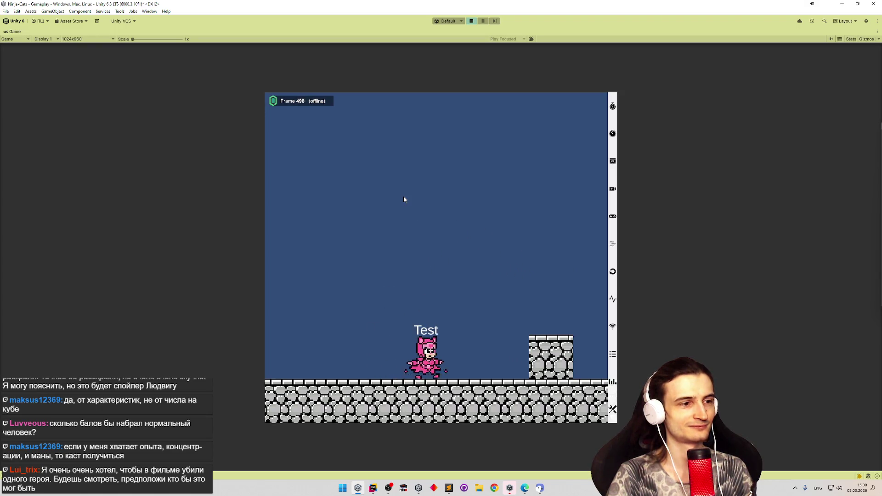
pyautogui.press('Right')
pyautogui.press('space')
pyautogui.press('Left')
pyautogui.press('space')
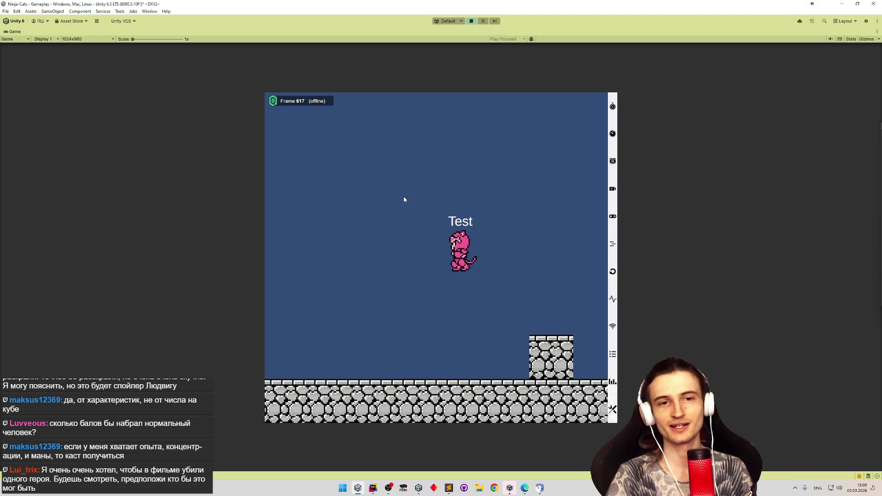
pyautogui.press('Right')
pyautogui.press('space')
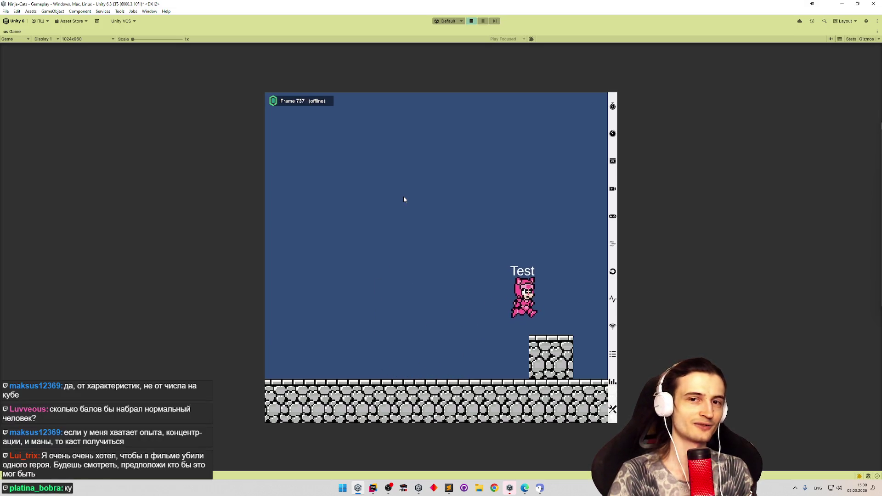
pyautogui.press('Left')
pyautogui.press('space')
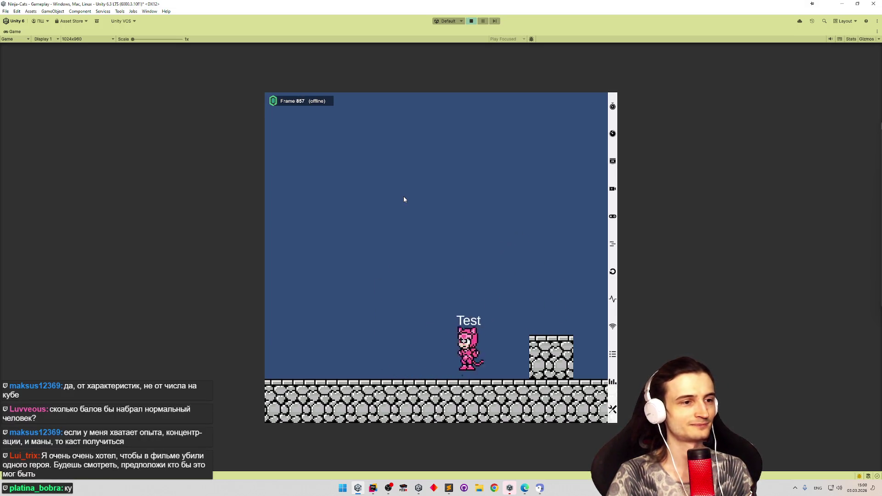
pyautogui.press('Right')
pyautogui.press('space')
pyautogui.press('Left')
pyautogui.press('space')
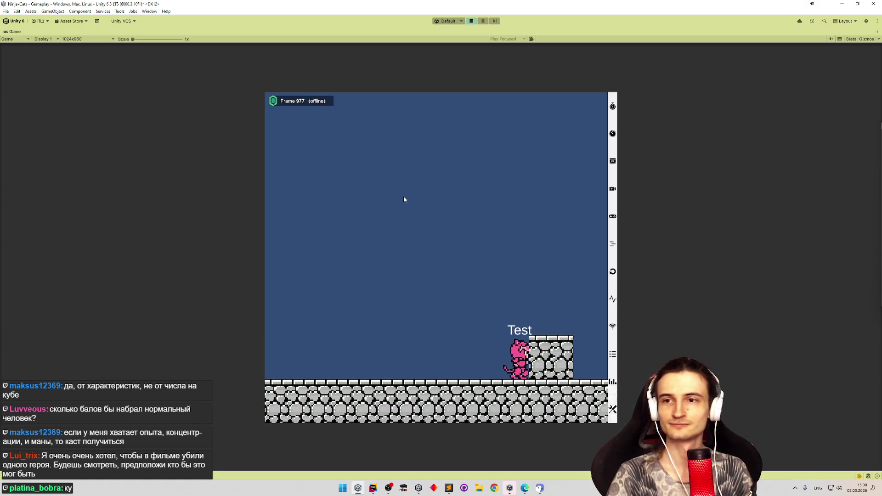
pyautogui.press('Right')
pyautogui.press('space')
pyautogui.press('Left')
pyautogui.press('space')
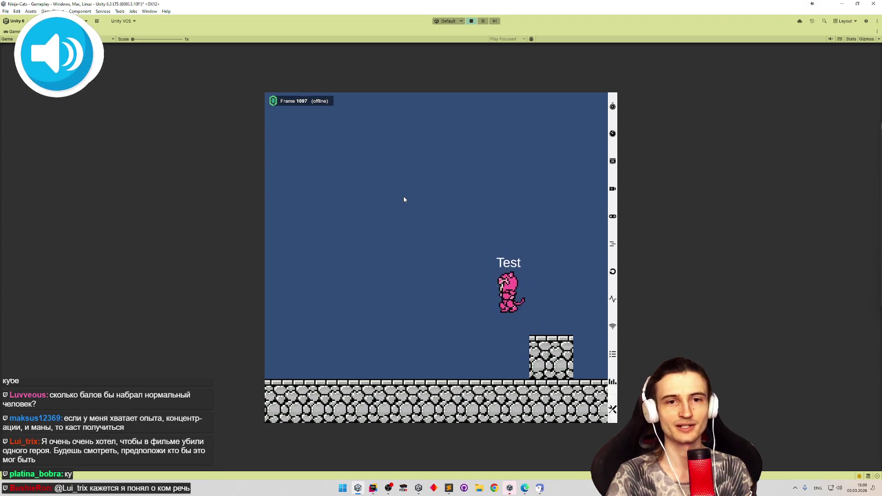
pyautogui.press('Right')
pyautogui.press('space')
# Slash left and right at the block's edge, then walk off the block.
pyautogui.click(404, 197)
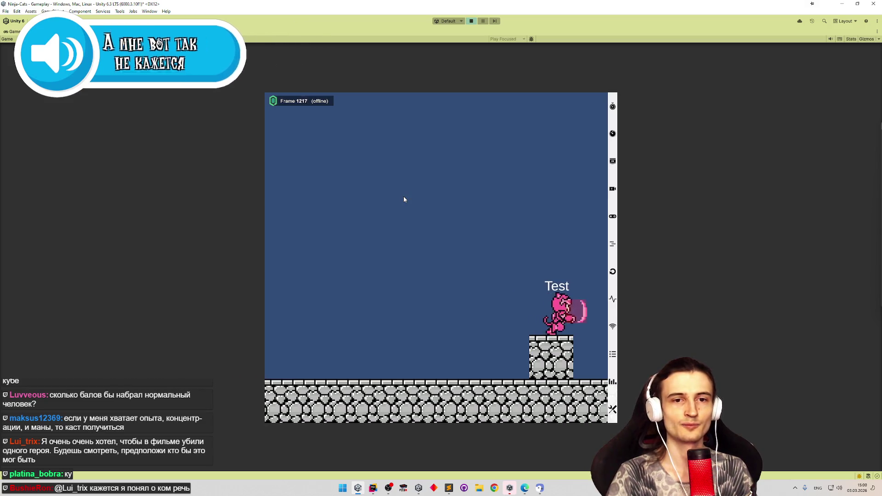
pyautogui.press('Left')
pyautogui.click(403, 199)
pyautogui.click(404, 199)
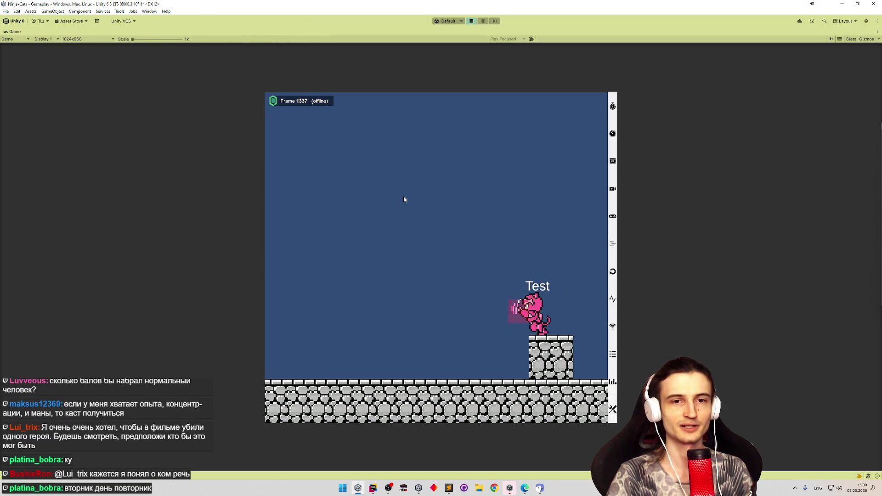
pyautogui.press('Left')
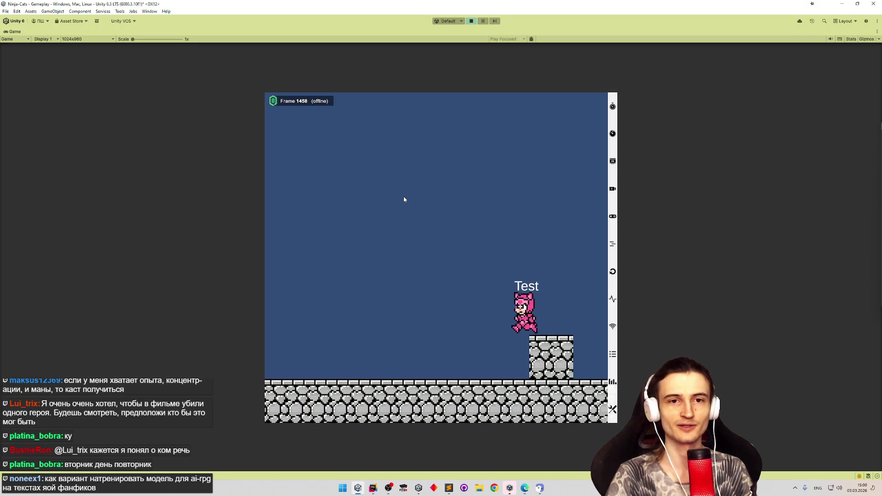
pyautogui.press('Left')
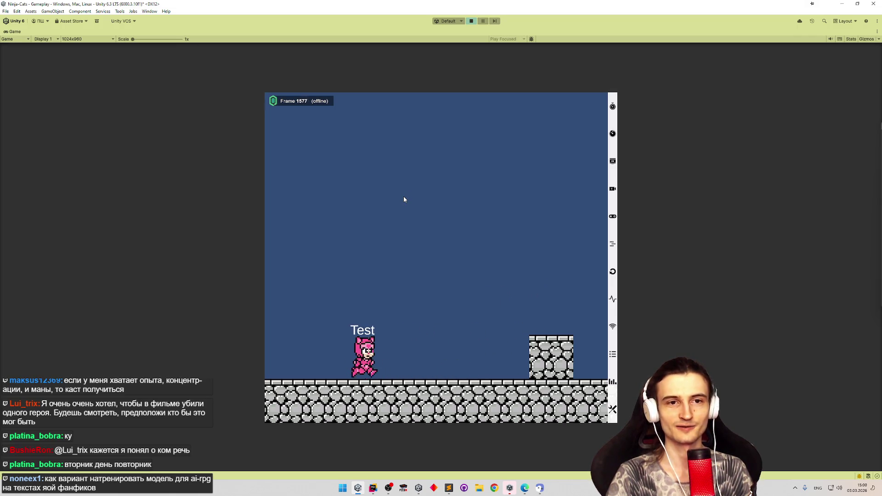
# Jump back onto the stone block a few more times, then stop Play mode.
pyautogui.press('Right')
pyautogui.press('space')
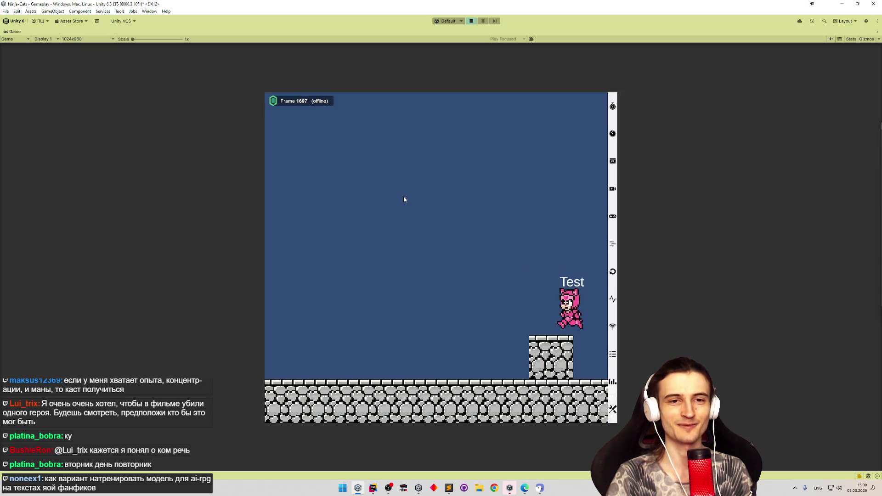
pyautogui.press('Left')
pyautogui.press('Right')
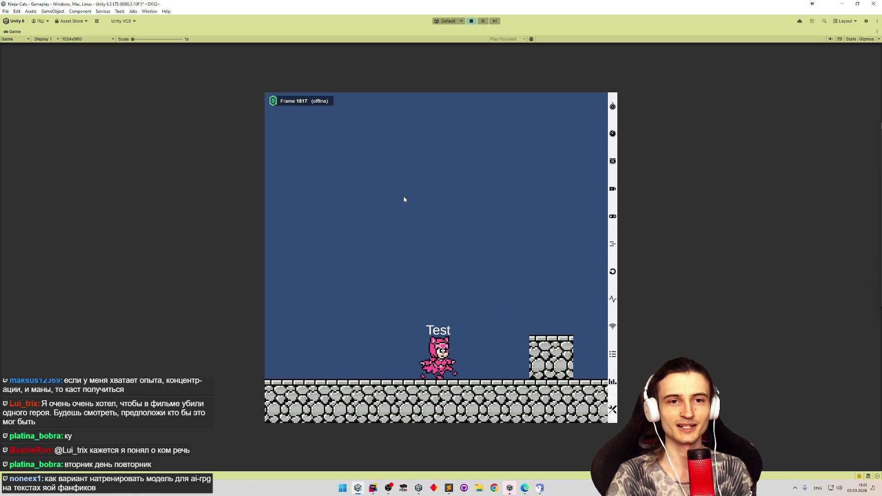
pyautogui.press('space')
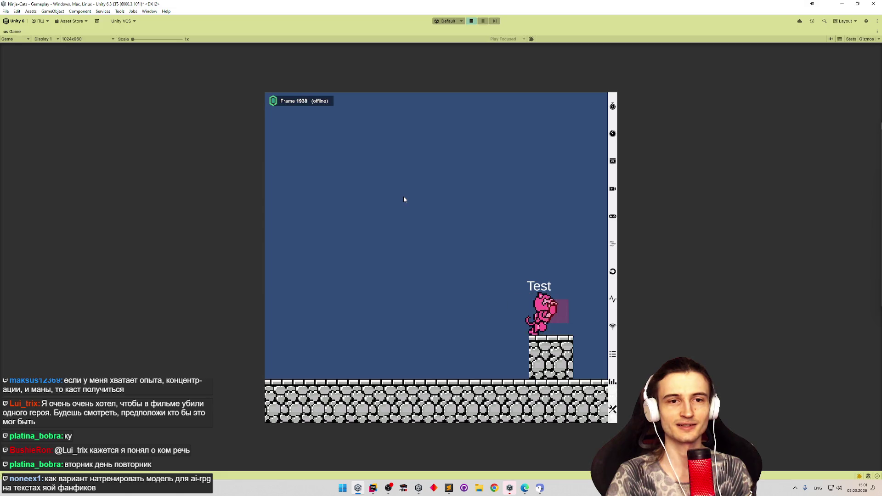
pyautogui.press('Left')
pyautogui.press('Right')
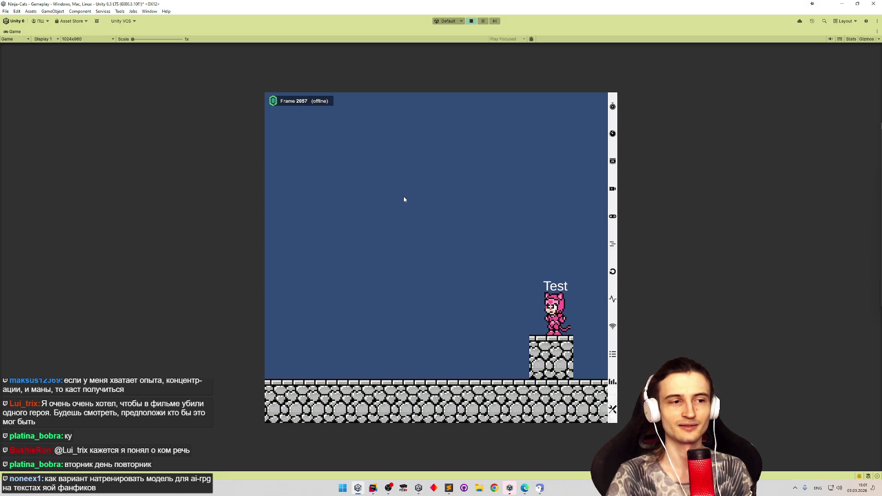
pyautogui.press('Left')
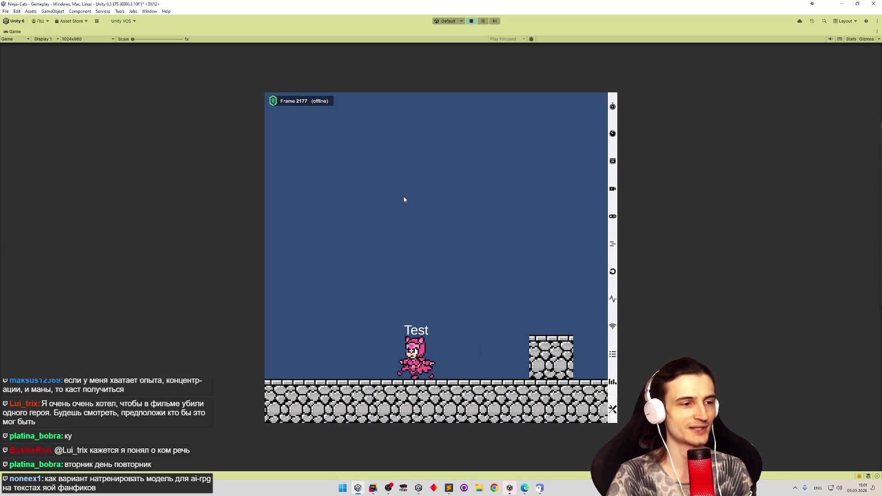
pyautogui.press('Right')
pyautogui.press('space')
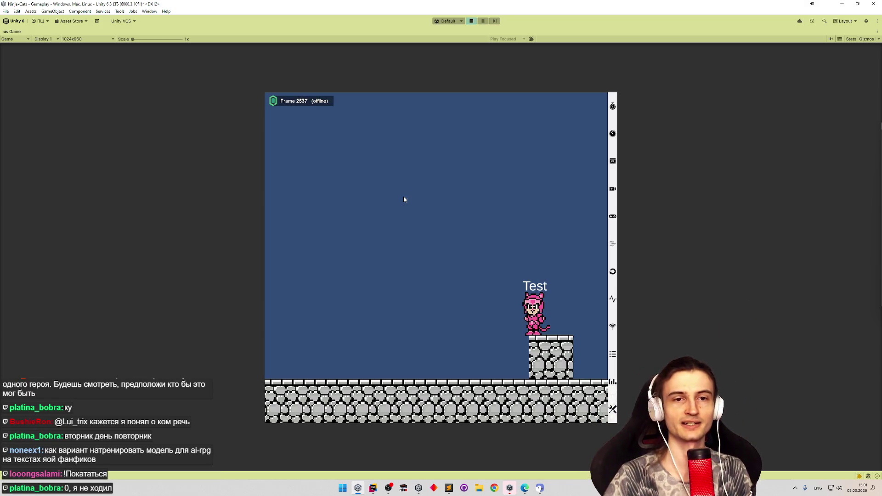
pyautogui.click(473, 22)
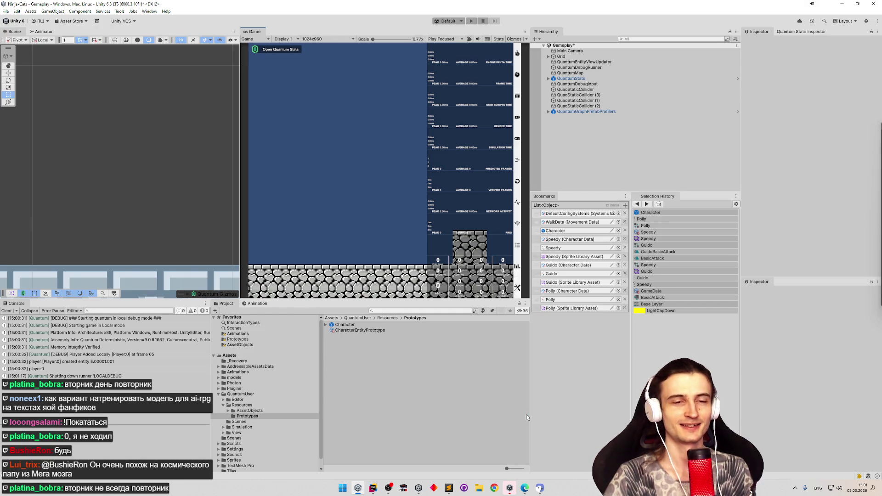
pyautogui.click(449, 489)
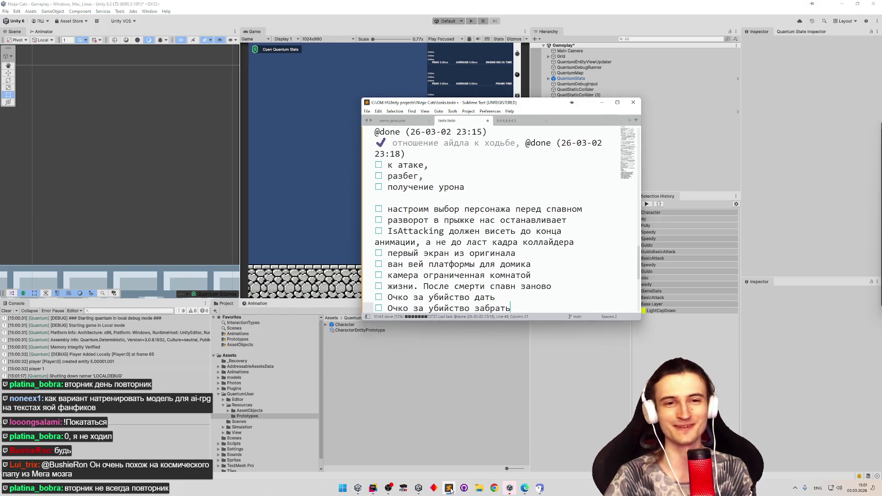
pyautogui.click(449, 489)
pyautogui.click(450, 489)
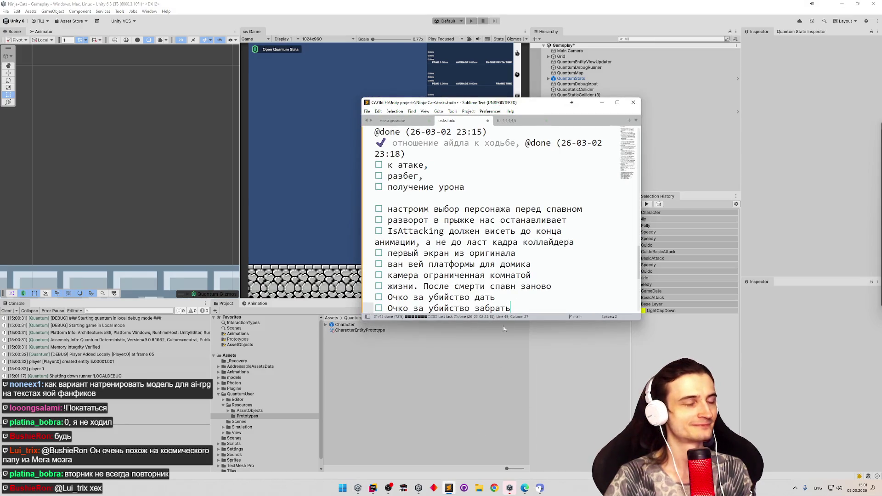
pyautogui.scroll(1, 476, 260)
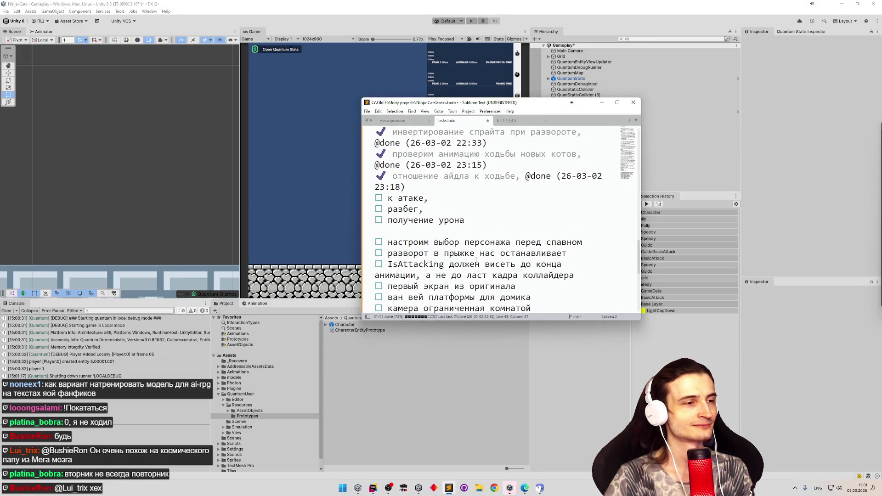
pyautogui.click(603, 103)
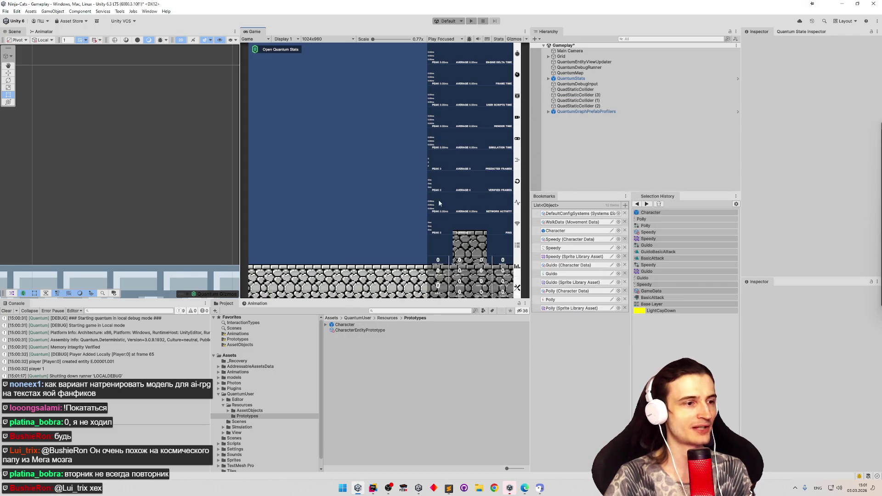
# Enlarge the console and project panels and open the Character prefab.
pyautogui.moveTo(364, 300); pyautogui.dragTo(367, 273)
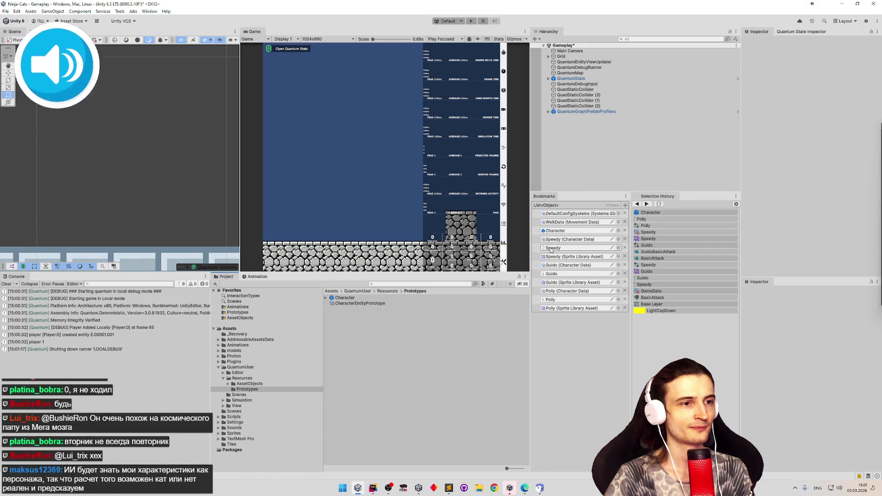
pyautogui.click(556, 230)
pyautogui.doubleClick(350, 298)
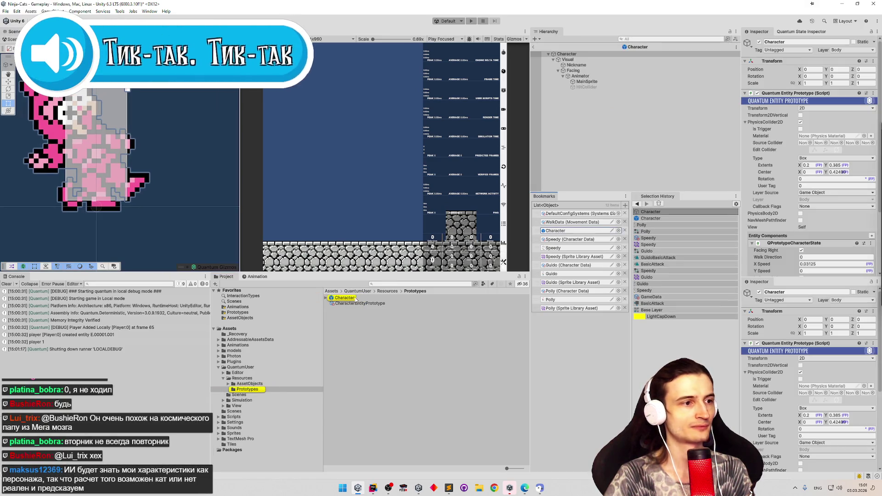
# Select Facing > Animator, show the Idle clip timeline, and launch FCEUX.
pyautogui.click(593, 71)
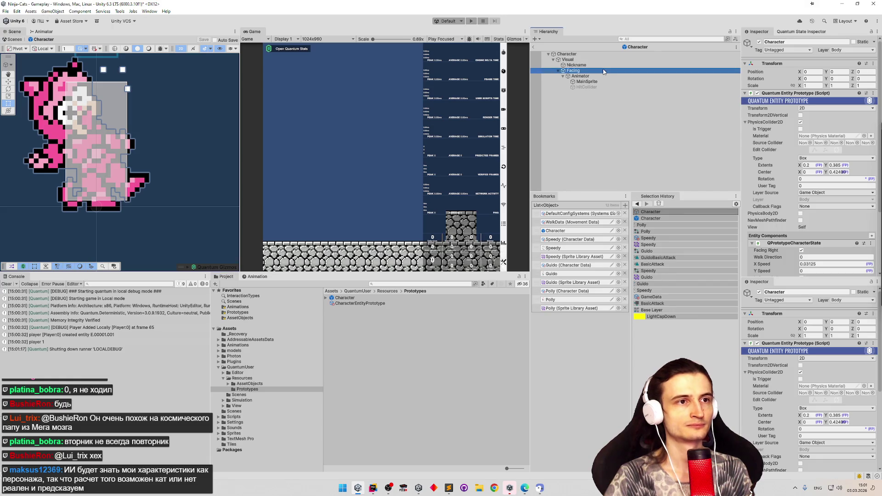
pyautogui.click(600, 76)
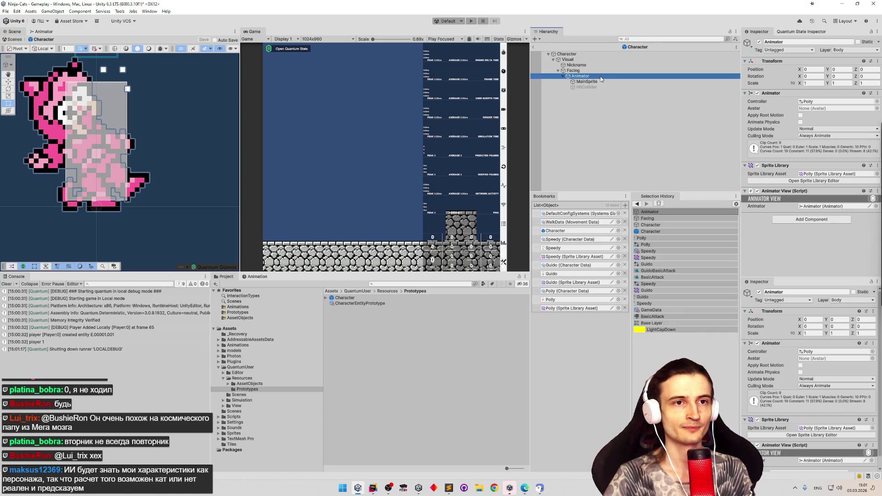
pyautogui.click(259, 277)
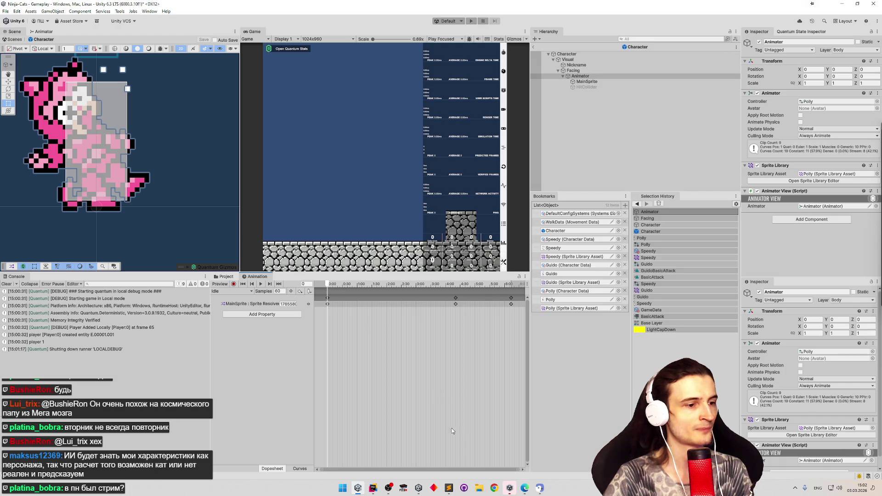
pyautogui.click(401, 483)
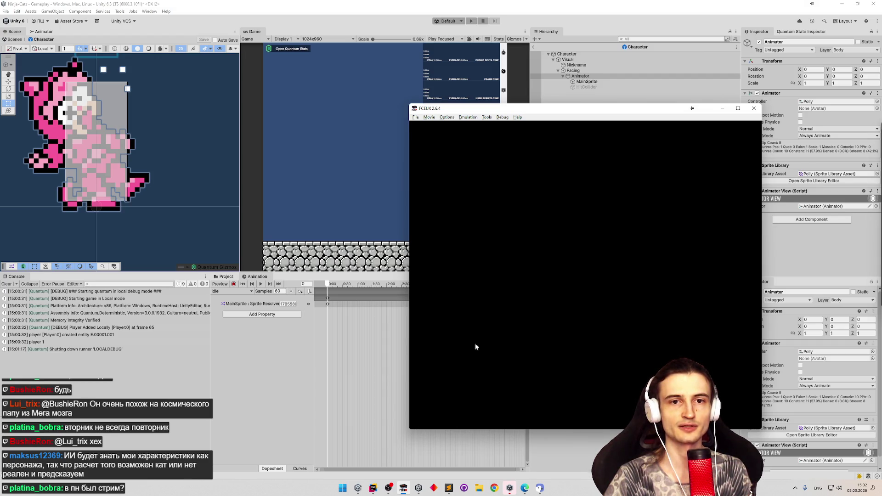
# Load the Samurai Pizza Cats ROM from Recent ROMs and skip to the samurai select screen.
pyautogui.click(416, 117)
pyautogui.click(415, 117)
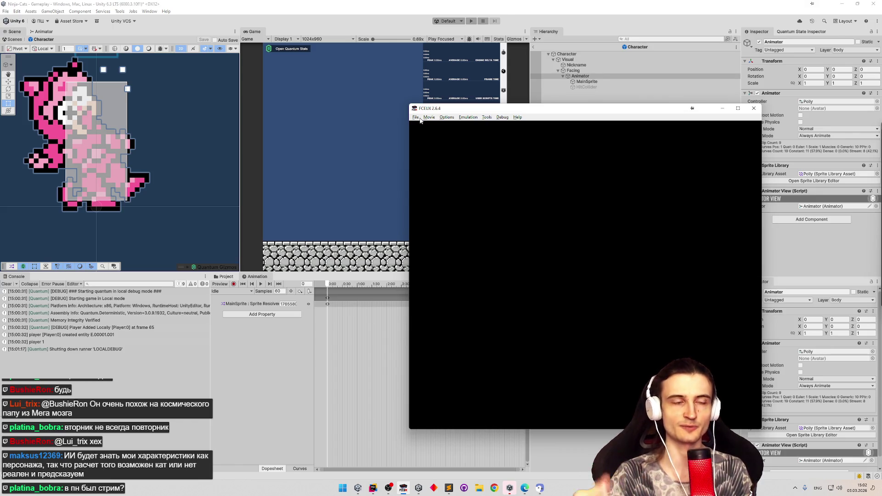
pyautogui.click(419, 119)
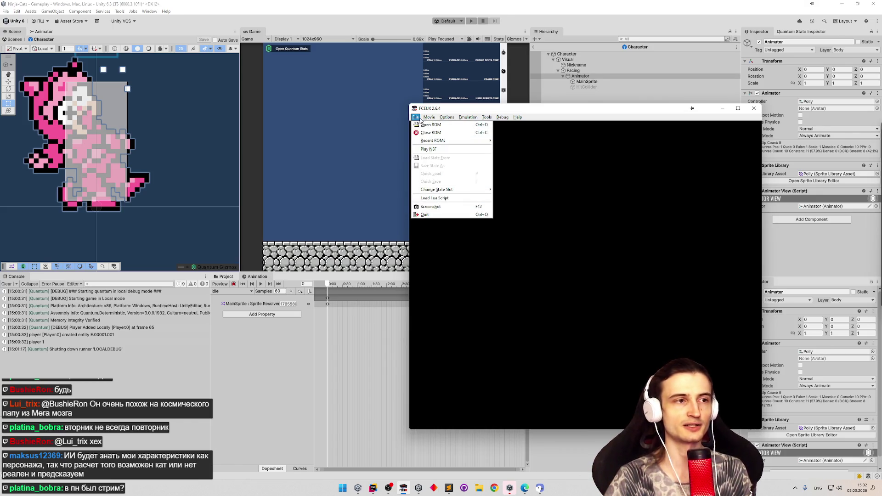
pyautogui.moveTo(461, 143)
pyautogui.click(503, 140)
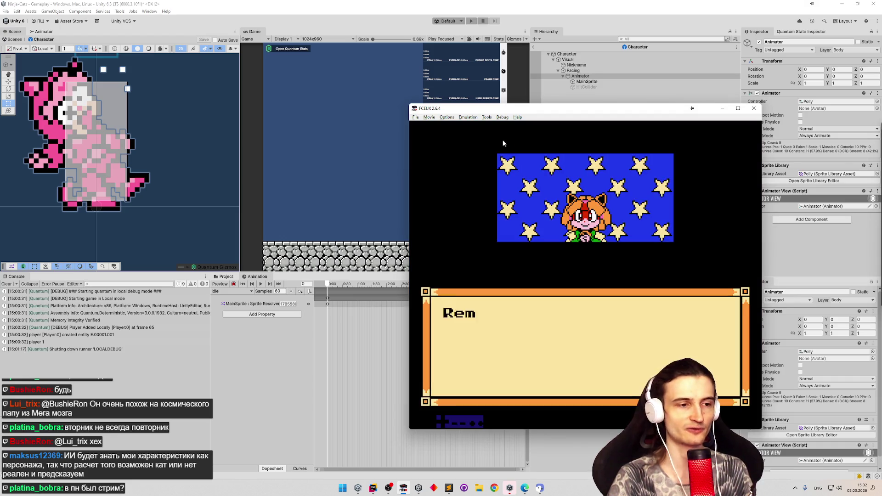
pyautogui.press('Return')
# Start the level as Guido, adjust the emulation speed and load save state 2.
pyautogui.press('Right')
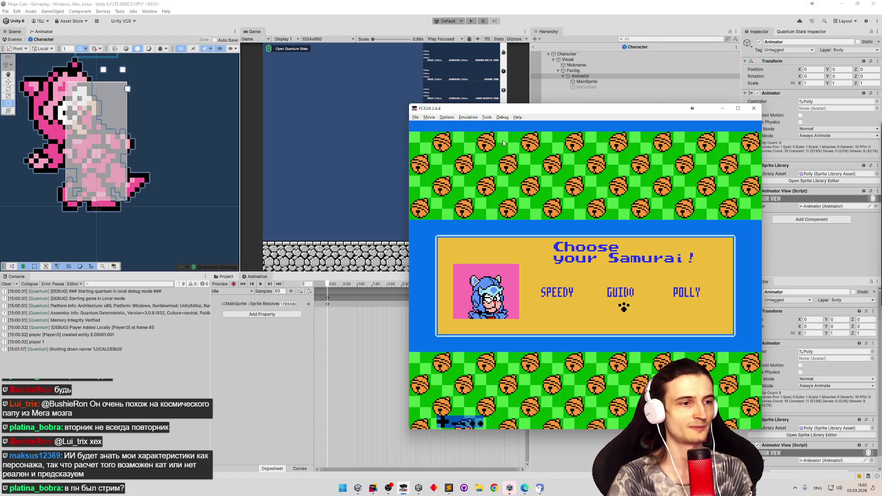
pyautogui.press('Return')
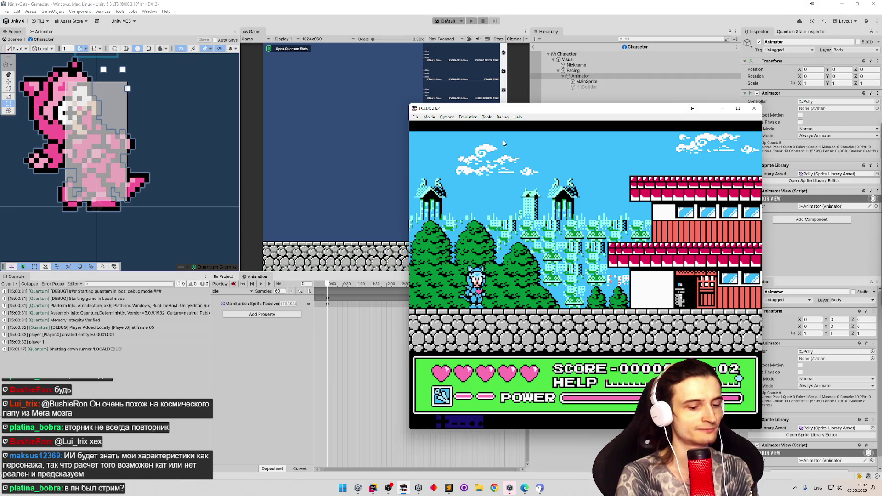
pyautogui.press('-')
pyautogui.press('-')
pyautogui.press('-')
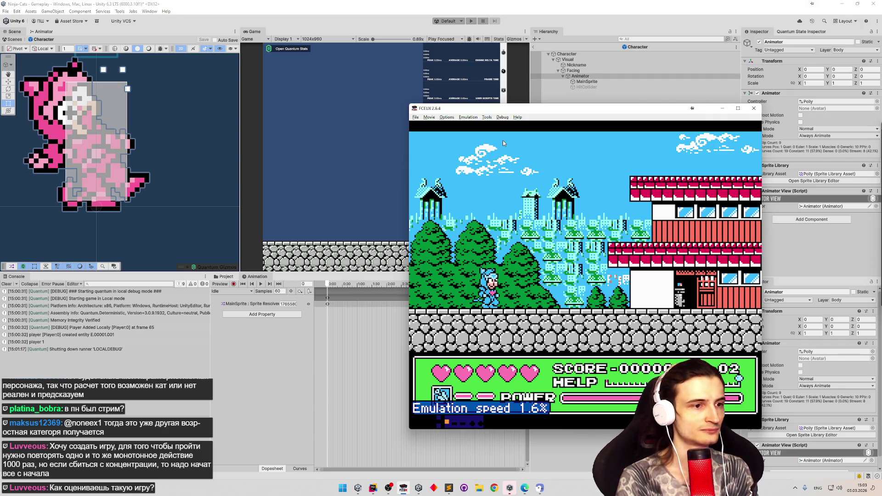
pyautogui.press('=')
pyautogui.press('=')
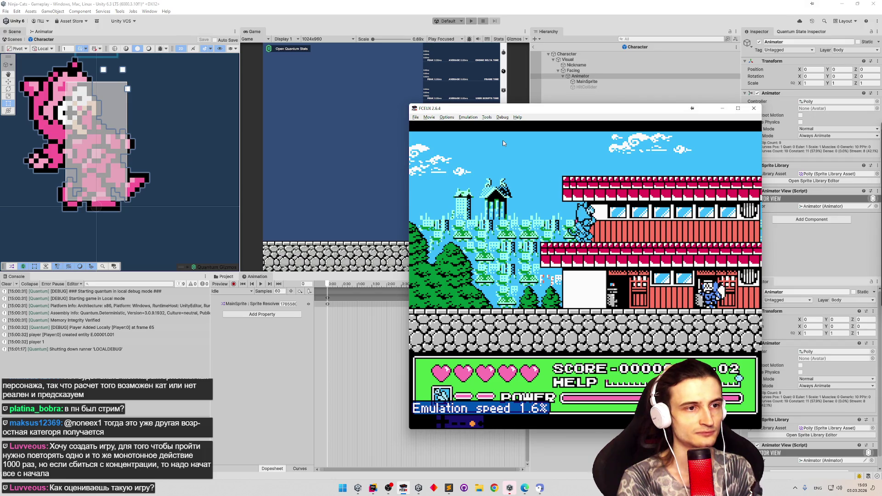
pyautogui.press('F7')
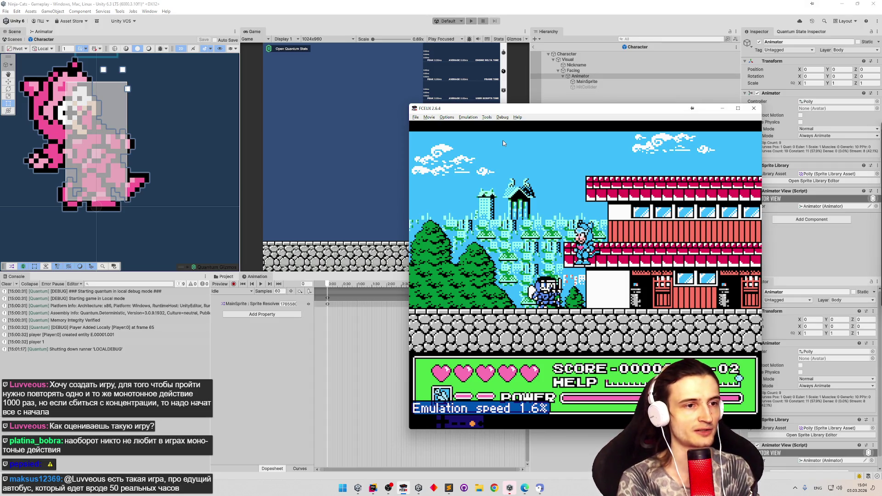
# Capture a screenshot region around Guido on the roof with Win+Shift+S.
pyautogui.press('super+shift+s')
pyautogui.moveTo(542, 200); pyautogui.dragTo(633, 286)
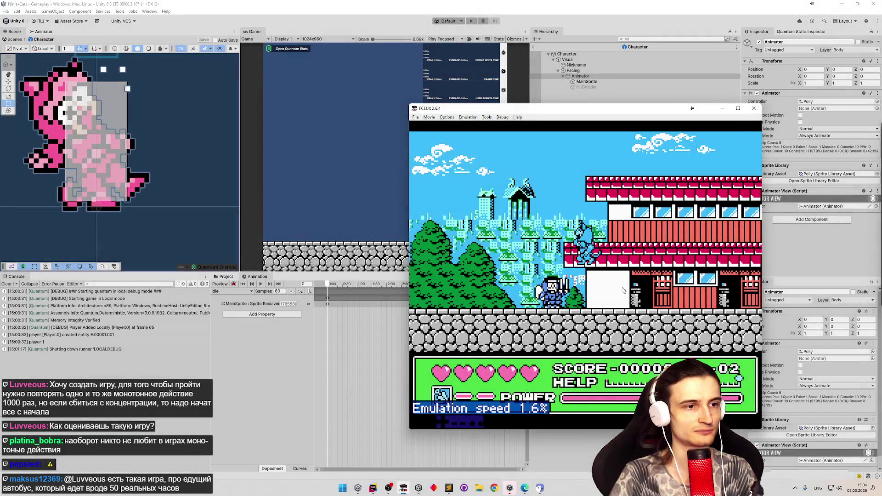
pyautogui.click(348, 484)
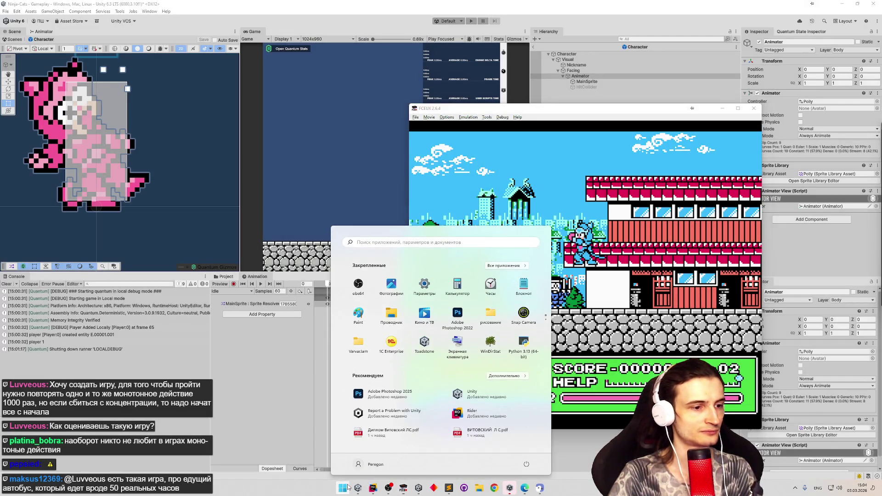
# Search Start for photoshop and open the recent Kyatto Ninden Teyandee screenshot in Photoshop.
pyautogui.write('зрщ')
pyautogui.press('BackSpace')
pyautogui.press('BackSpace')
pyautogui.press('BackSpace')
pyautogui.write('photo')
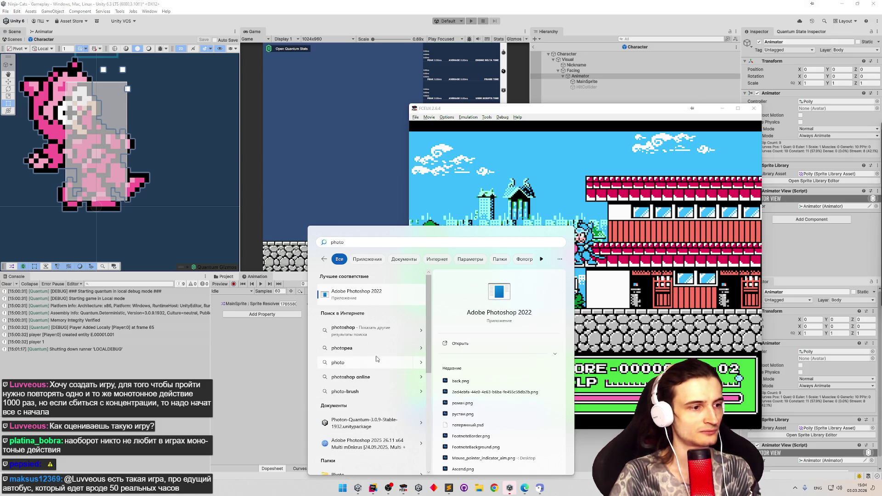
pyautogui.write('shop')
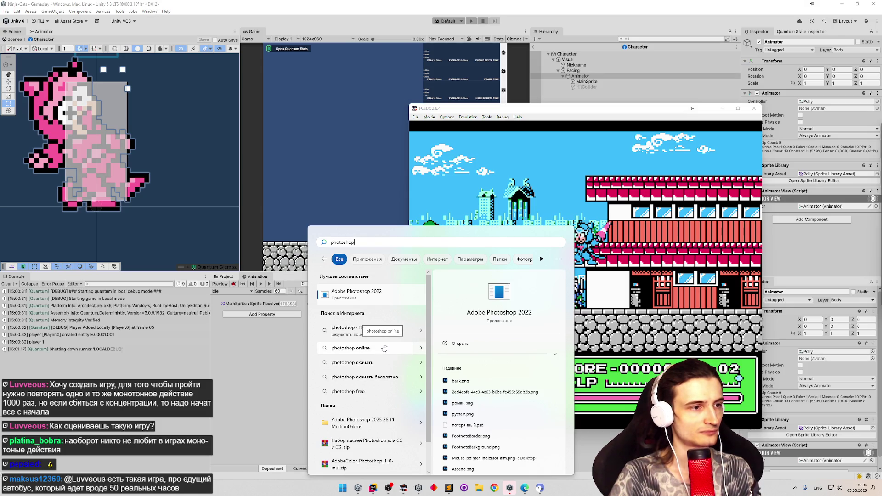
pyautogui.click(480, 488)
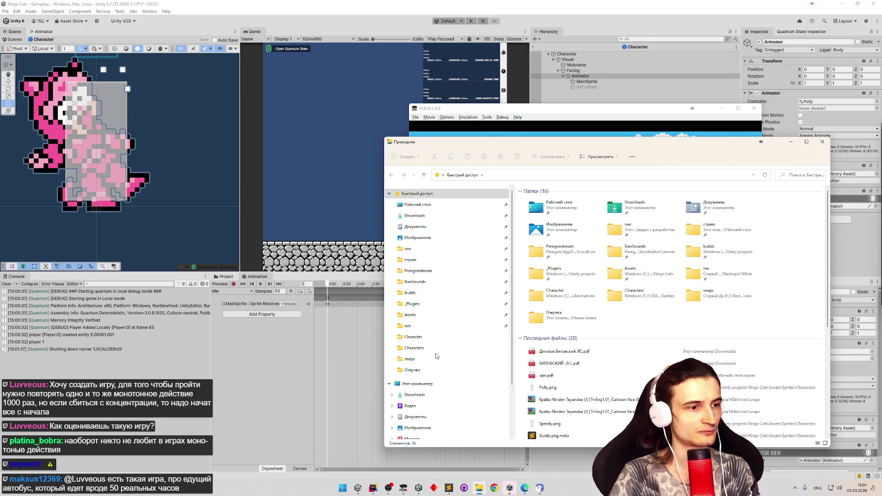
pyautogui.click(551, 402)
pyautogui.rightClick(552, 403)
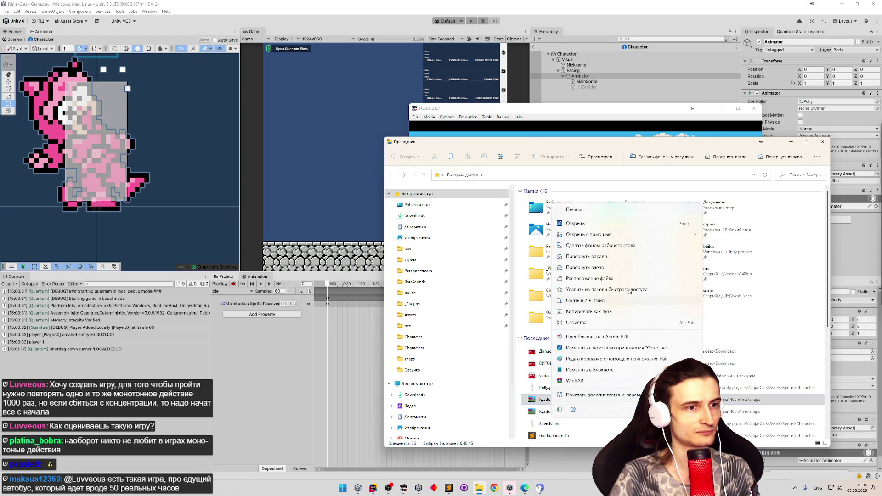
pyautogui.press('Escape')
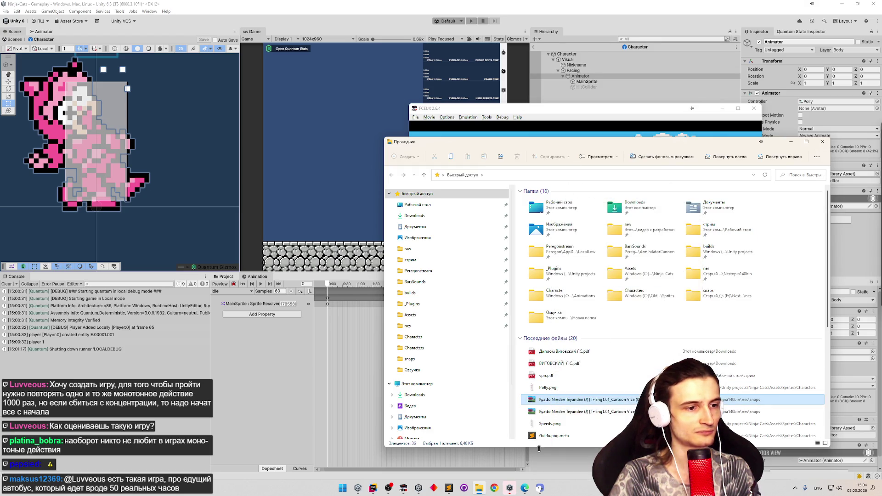
pyautogui.click(479, 488)
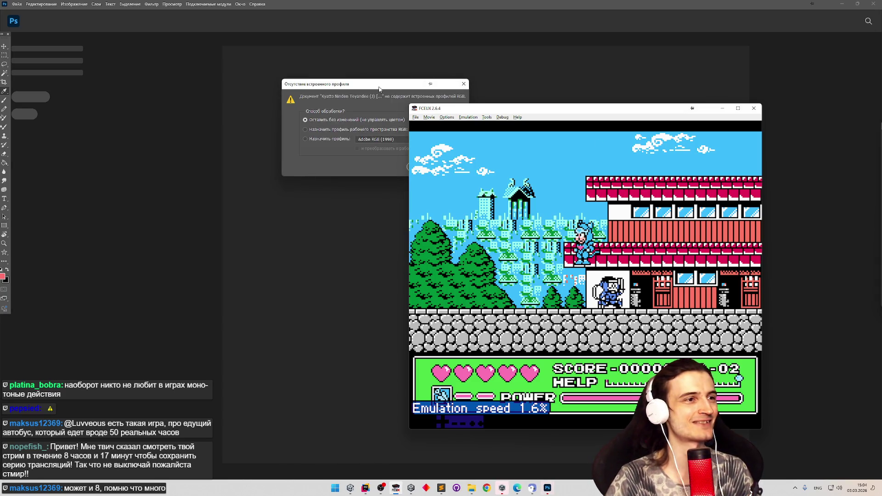
# Keep the opened screenshot without a colour profile.
pyautogui.click(516, 90)
pyautogui.click(420, 165)
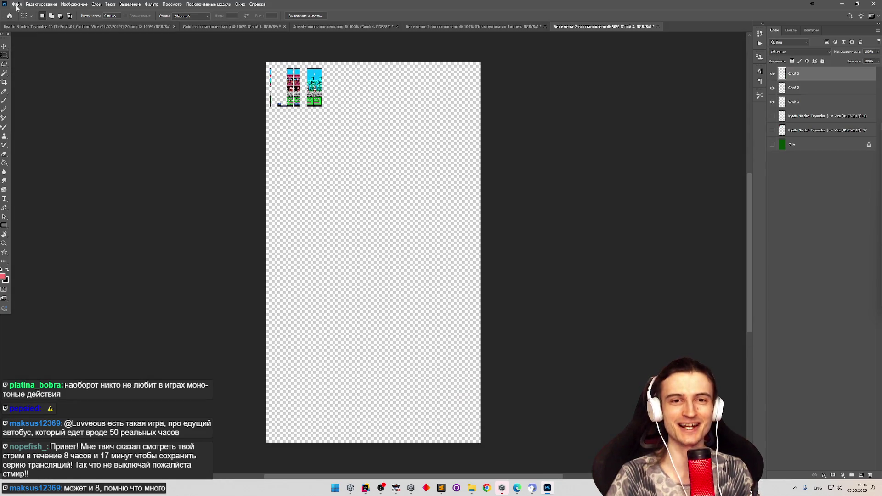
pyautogui.click(15, 5)
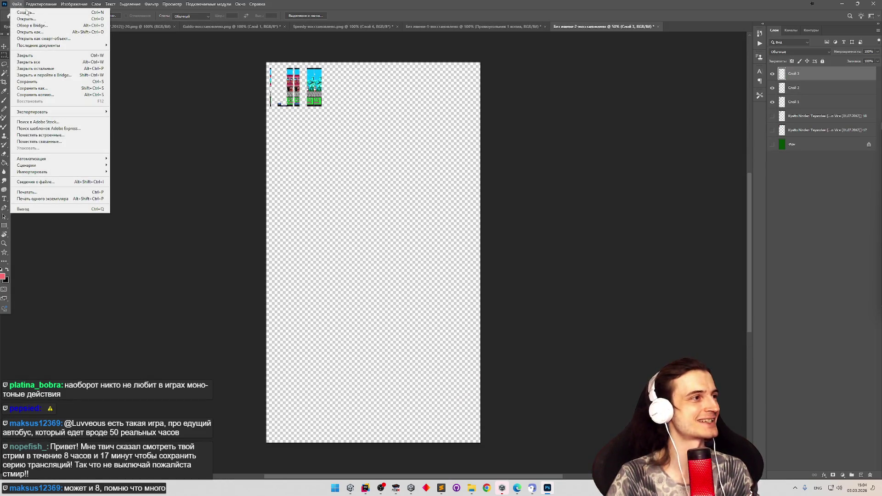
pyautogui.click(315, 134)
# Paste the captured emulator frame as a layer and place it beside the sprite strips.
pyautogui.scroll(5, 276, 73)
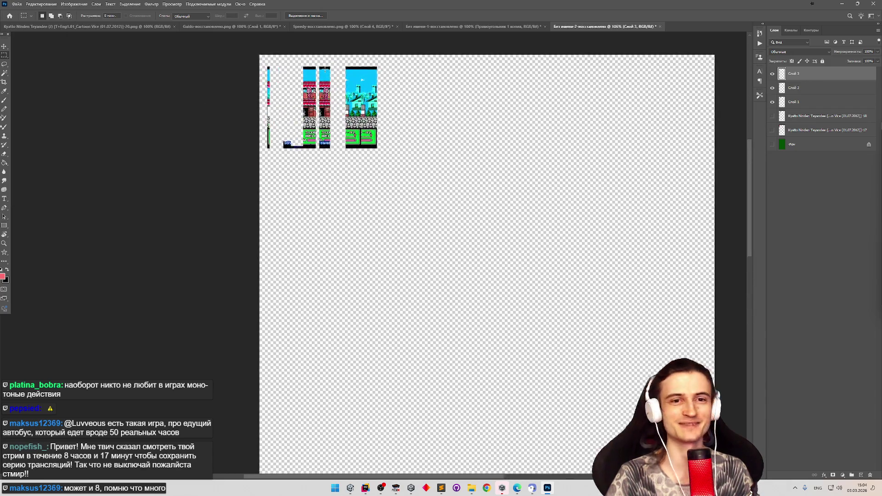
pyautogui.scroll(2, 325, 69)
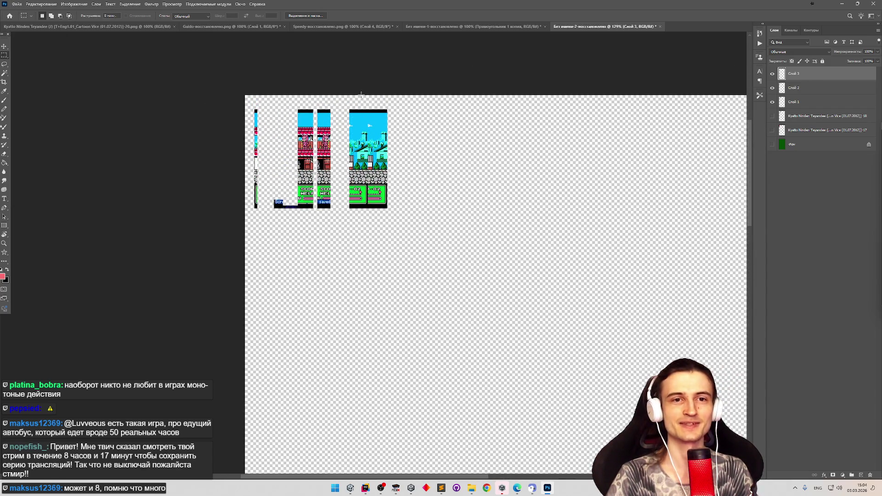
pyautogui.scroll(1, 361, 94)
pyautogui.hotkey('ctrl', 'v')
pyautogui.press('v')
pyautogui.moveTo(459, 356)
pyautogui.mouseDown()
pyautogui.moveTo(483, 283)
pyautogui.moveTo(484, 243)
pyautogui.mouseUp()
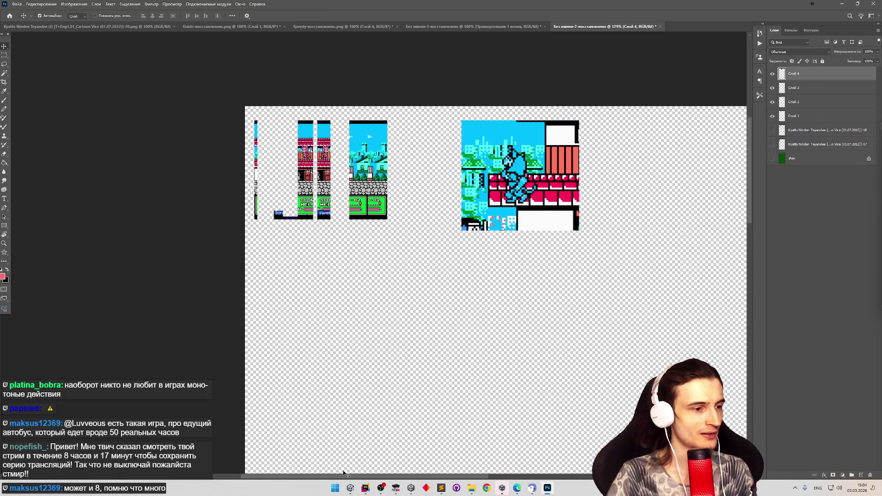
# Snip the character from FCEUX again and place that capture right of the first.
pyautogui.click(399, 492)
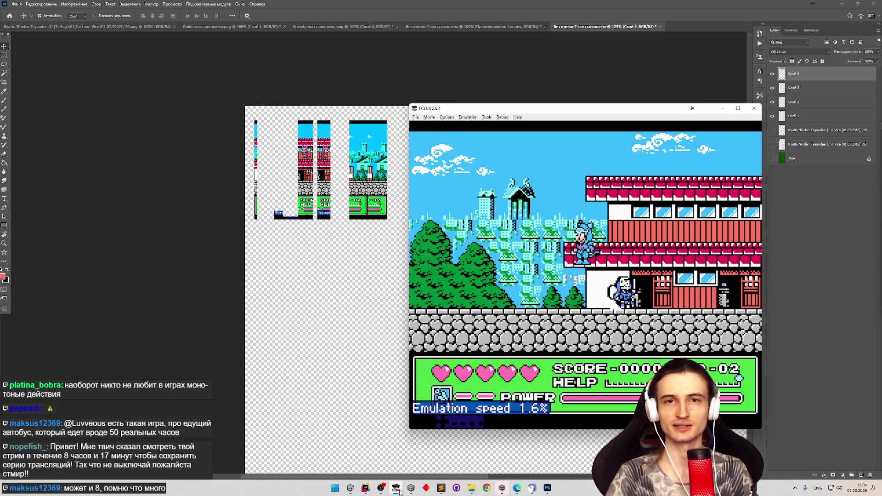
pyautogui.press('super+shift+s')
pyautogui.moveTo(544, 193)
pyautogui.mouseDown()
pyautogui.moveTo(634, 294)
pyautogui.moveTo(627, 292)
pyautogui.mouseUp()
pyautogui.click(404, 279)
pyautogui.hotkey('ctrl', 'v')
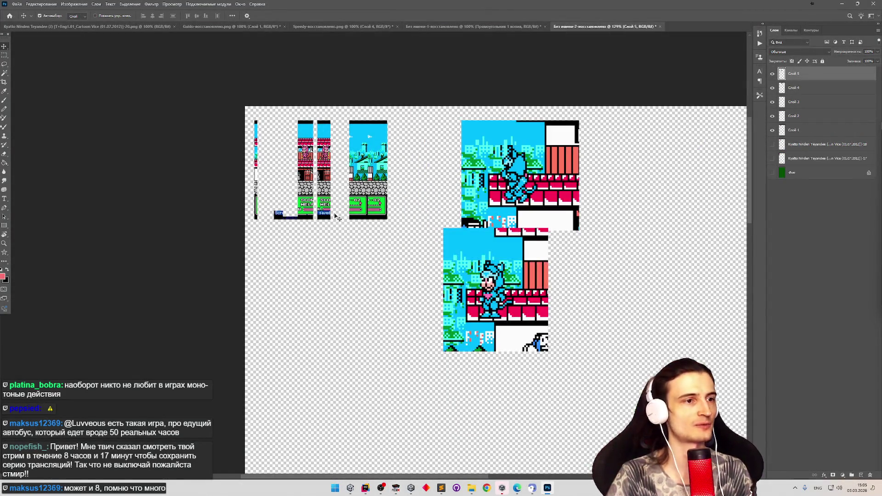
pyautogui.moveTo(472, 279)
pyautogui.mouseDown()
pyautogui.moveTo(565, 220)
pyautogui.moveTo(571, 171)
pyautogui.moveTo(558, 191)
pyautogui.mouseUp()
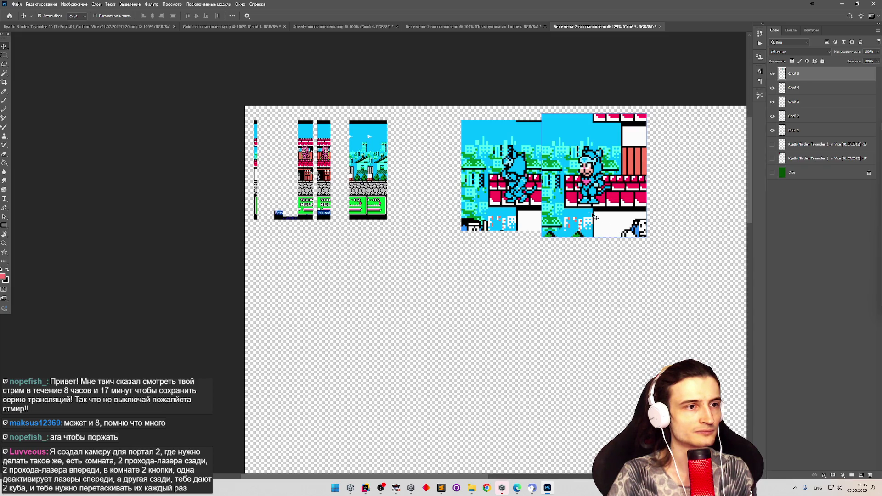
# Check the Слой 4 and Слой 5 capture layers, then switch back to Unity.
pyautogui.click(526, 210)
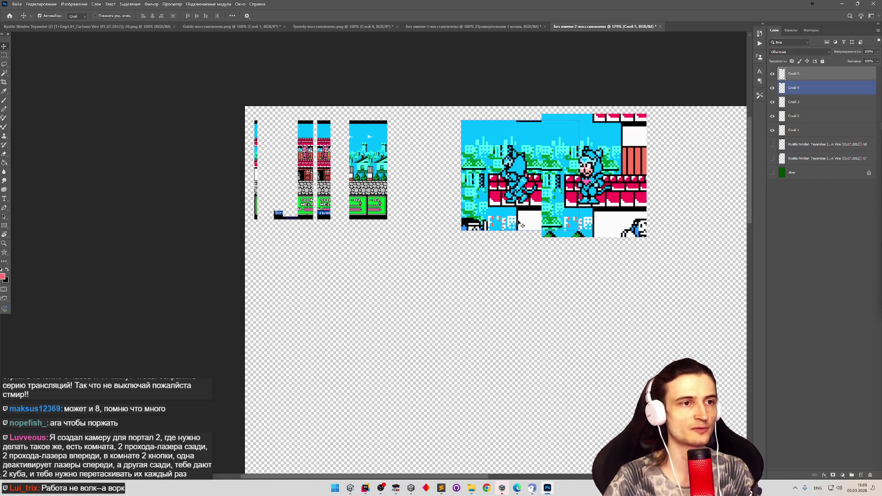
pyautogui.click(547, 216)
pyautogui.keyDown('shift'); pyautogui.click(491, 201); pyautogui.keyUp('shift')
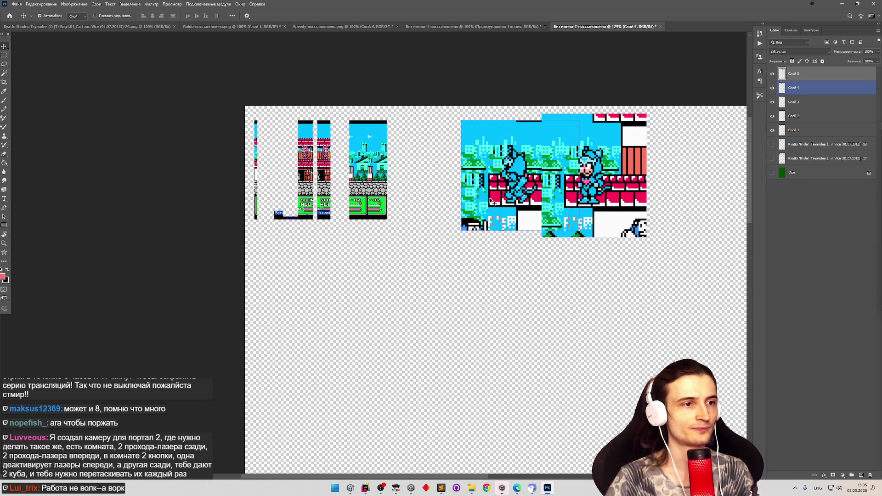
pyautogui.hscroll(-2, 551, 198)
pyautogui.click(610, 196)
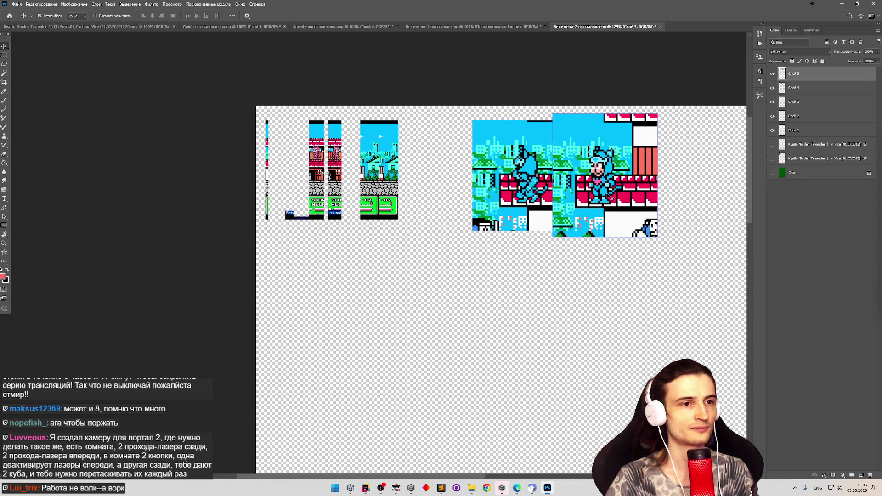
pyautogui.click(350, 487)
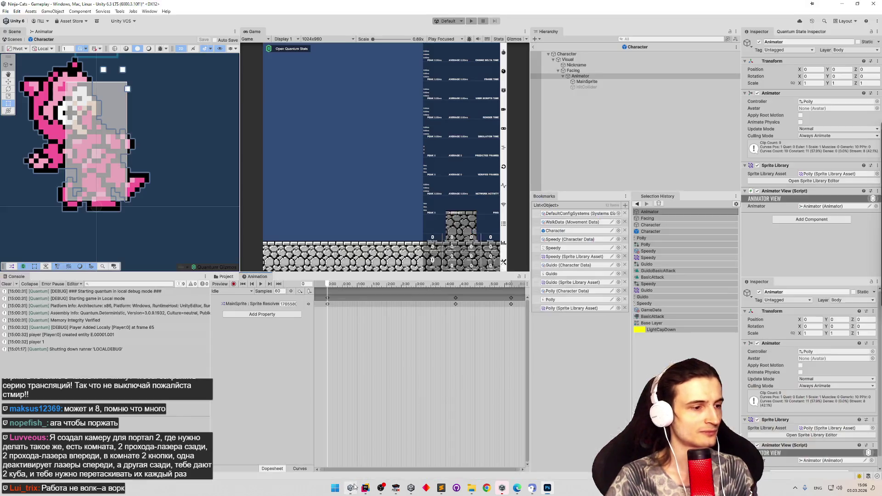
# Select the character's Animator object and open the Animation window's clip dropdown.
pyautogui.click(226, 276)
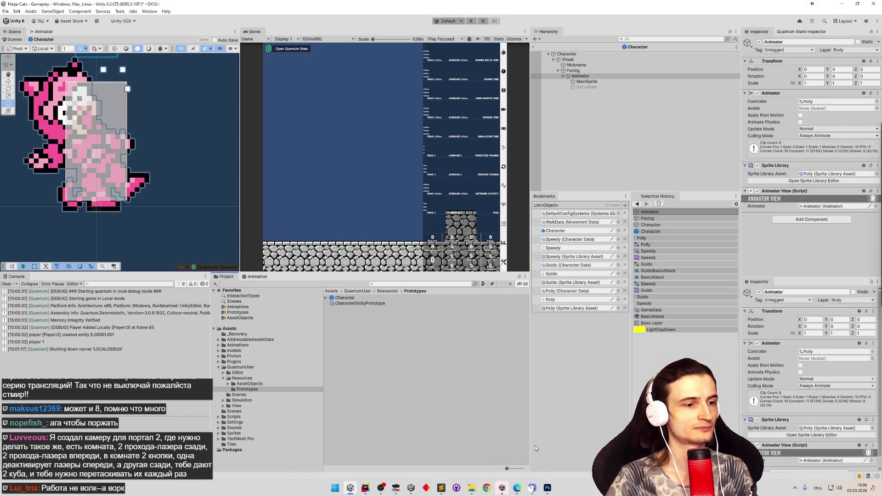
pyautogui.click(396, 488)
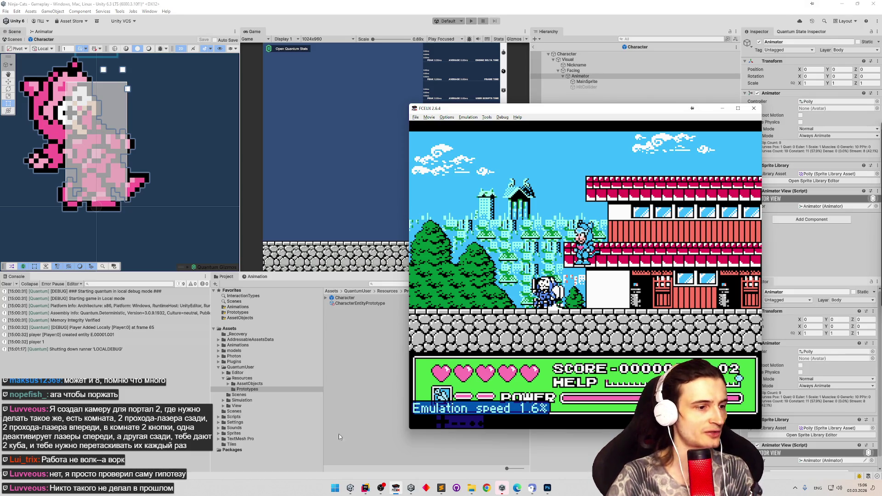
pyautogui.click(350, 488)
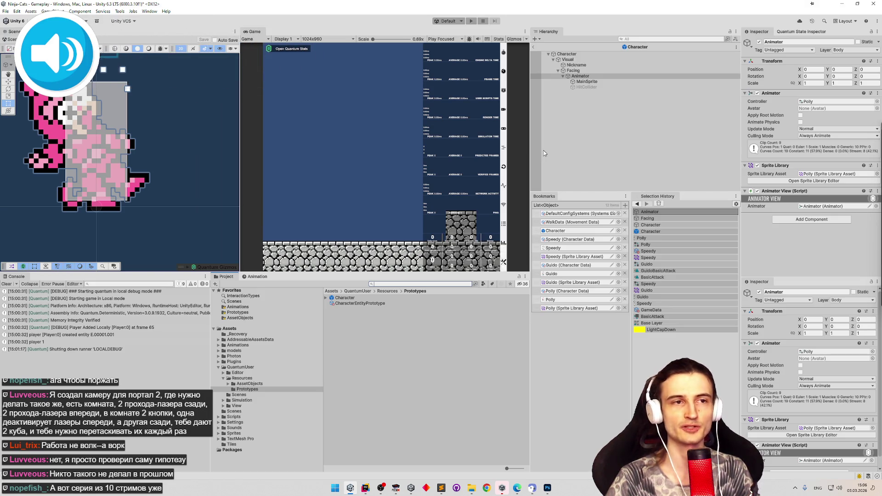
pyautogui.click(599, 76)
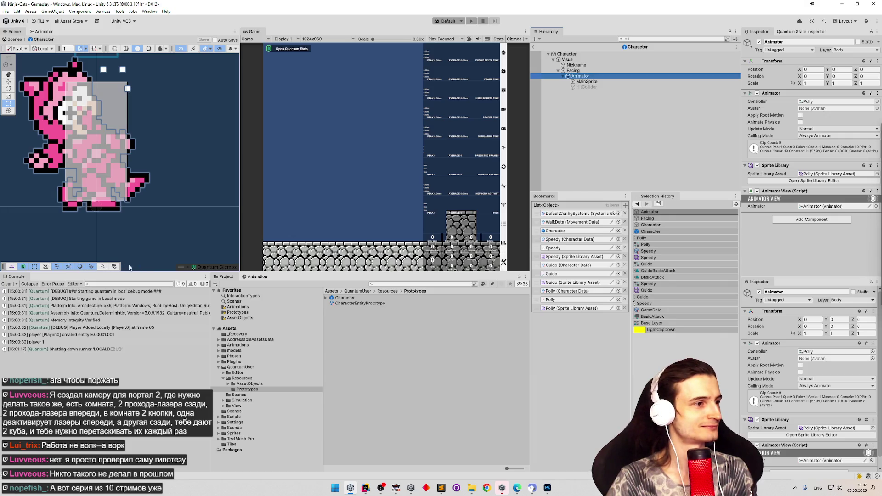
pyautogui.click(257, 276)
pyautogui.click(246, 292)
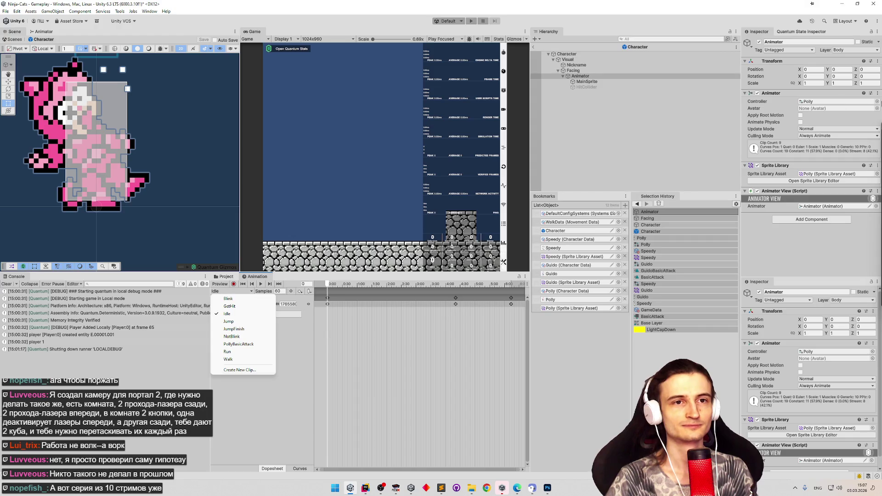
# Assign Guido as both the Animator Controller and the Sprite Library Asset.
pyautogui.click(877, 102)
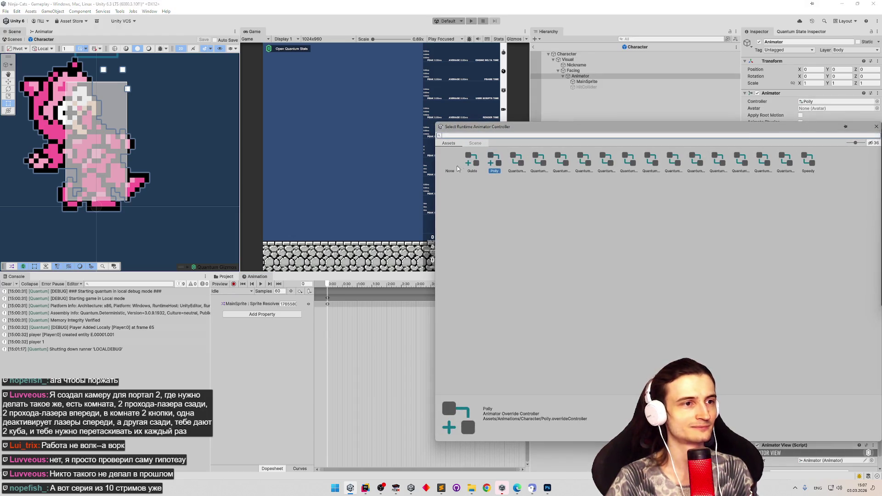
pyautogui.doubleClick(470, 162)
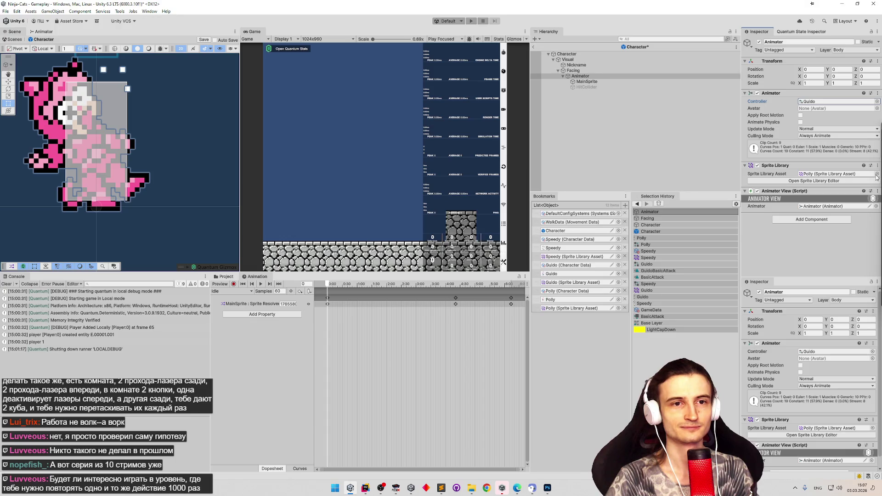
pyautogui.click(877, 174)
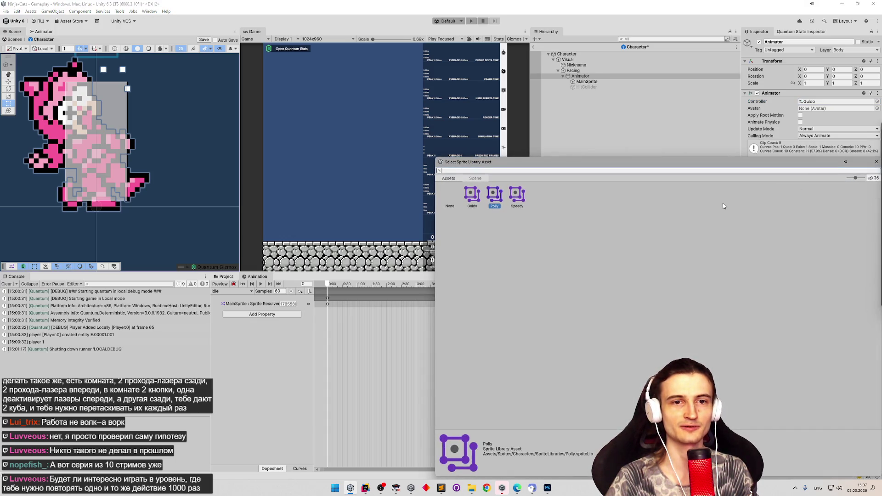
pyautogui.doubleClick(473, 196)
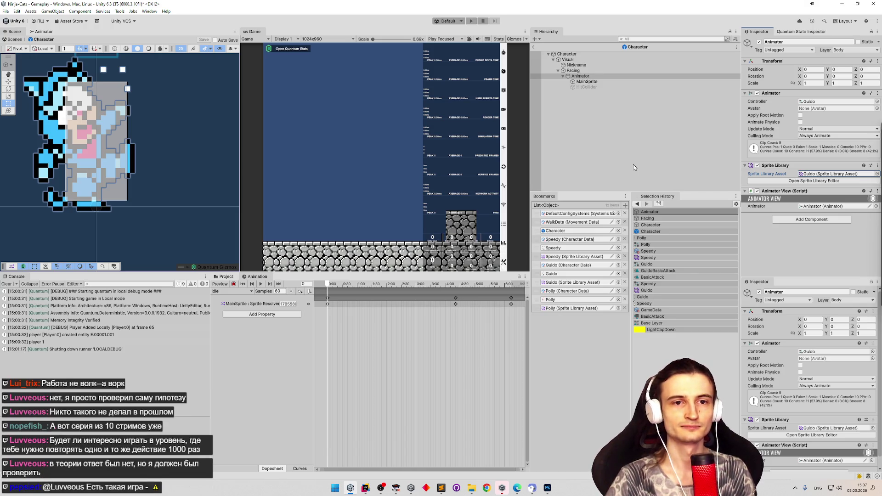
# Scrub the idle animation, then switch to the GuidoBasicAttack clip and preview its poses.
pyautogui.moveTo(337, 289)
pyautogui.mouseDown()
pyautogui.moveTo(330, 286)
pyautogui.moveTo(410, 286)
pyautogui.moveTo(330, 286)
pyautogui.moveTo(377, 286)
pyautogui.mouseUp()
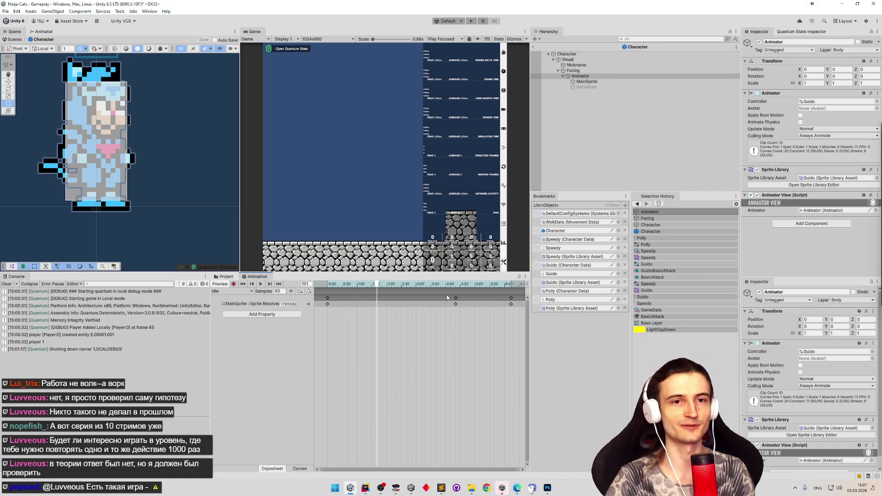
pyautogui.click(243, 284)
pyautogui.click(245, 291)
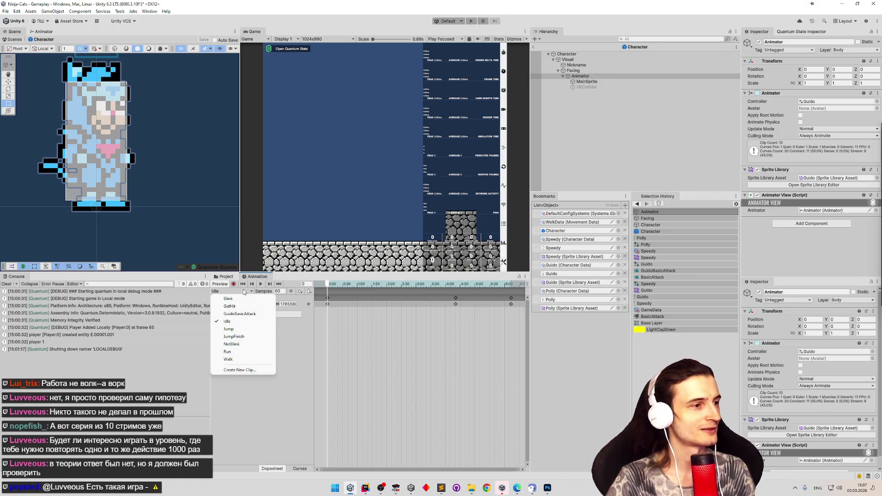
pyautogui.click(240, 314)
pyautogui.click(345, 285)
pyautogui.moveTo(355, 287)
pyautogui.mouseDown()
pyautogui.moveTo(403, 285)
pyautogui.moveTo(322, 280)
pyautogui.moveTo(362, 284)
pyautogui.moveTo(346, 283)
pyautogui.mouseUp()
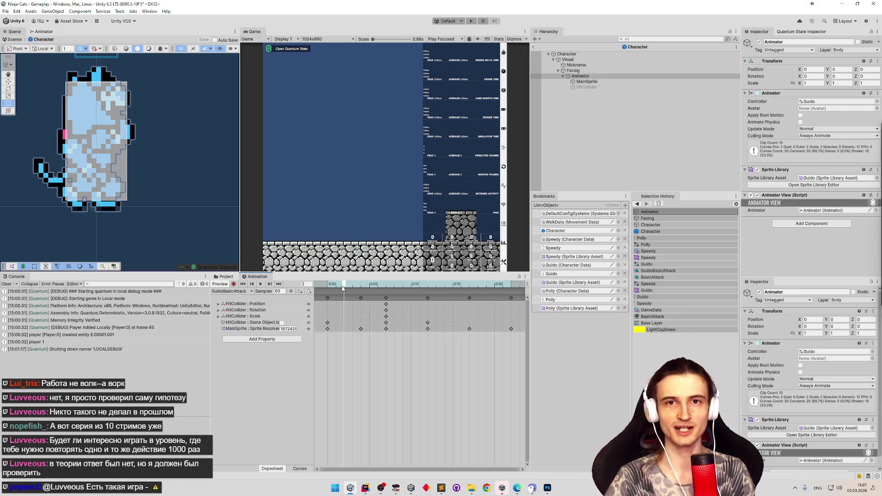
pyautogui.moveTo(342, 288)
pyautogui.mouseDown()
pyautogui.moveTo(360, 291)
pyautogui.moveTo(335, 290)
pyautogui.moveTo(361, 290)
pyautogui.moveTo(327, 290)
pyautogui.moveTo(361, 283)
pyautogui.moveTo(295, 279)
pyautogui.mouseUp()
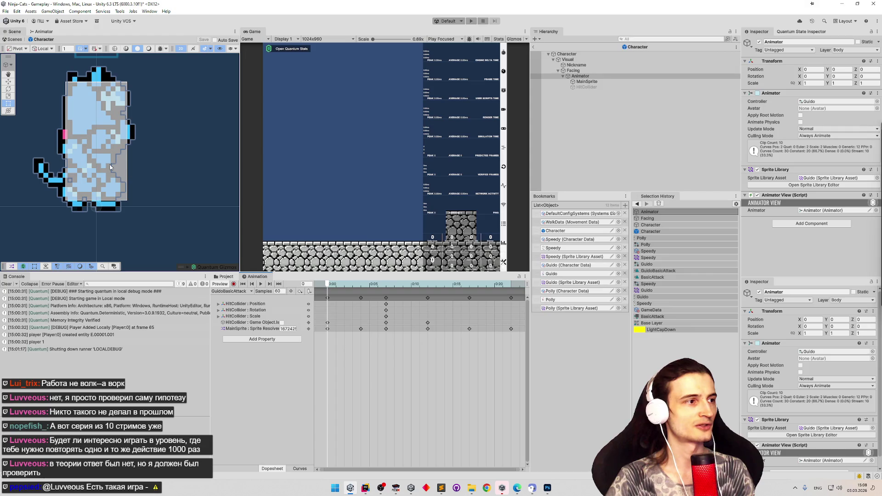
# Zoom in on the character and scrub through the GuidoBasicAttack frames from frame 1.
pyautogui.scroll(2, 92, 162)
pyautogui.moveTo(92, 162)
pyautogui.mouseDown()
pyautogui.moveTo(142, 144)
pyautogui.moveTo(143, 165)
pyautogui.moveTo(157, 156)
pyautogui.moveTo(156, 169)
pyautogui.mouseUp()
pyautogui.scroll(1, 143, 145)
pyautogui.scroll(1, 142, 145)
pyautogui.scroll(-1, 157, 157)
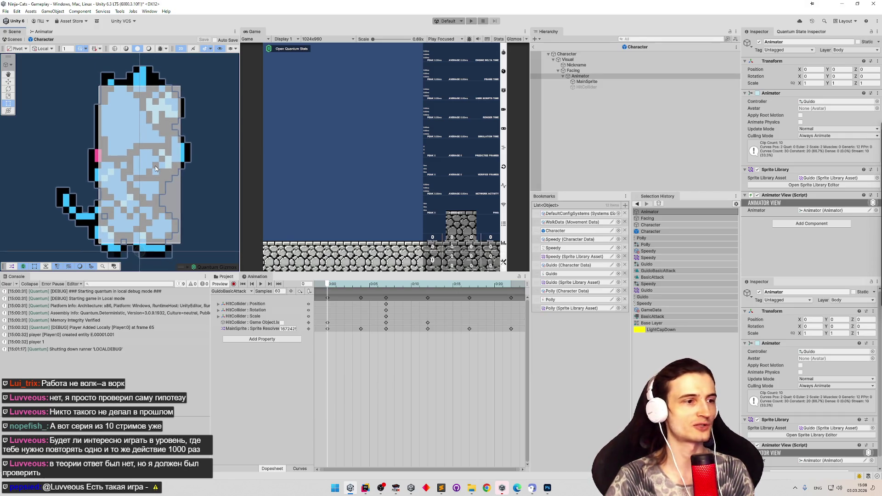
pyautogui.click(336, 284)
pyautogui.moveTo(345, 281); pyautogui.dragTo(394, 282)
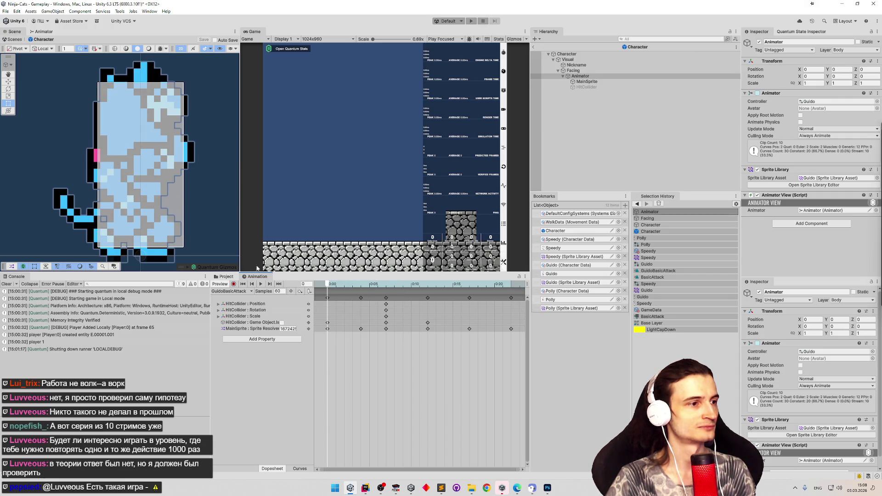
# Jump to Assets/Sprites/Characters via the Guido bookmark and select the Guido.png sprite sheet.
pyautogui.click(226, 277)
pyautogui.click(575, 275)
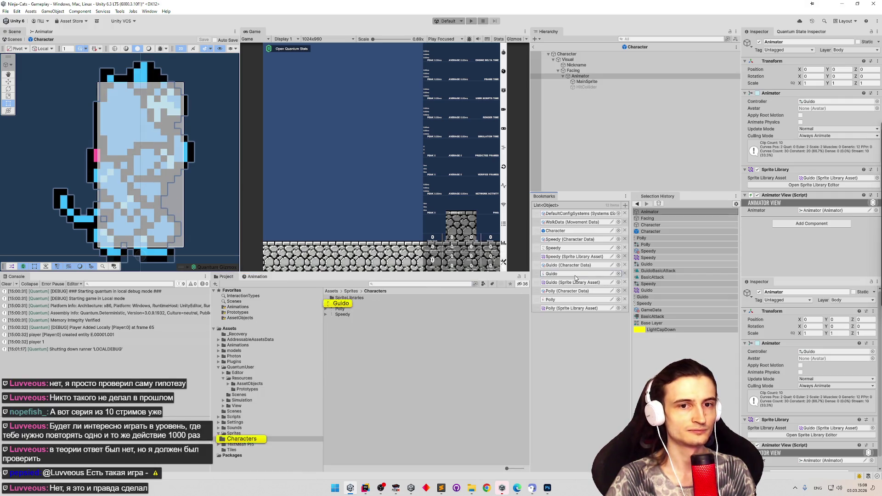
pyautogui.click(340, 305)
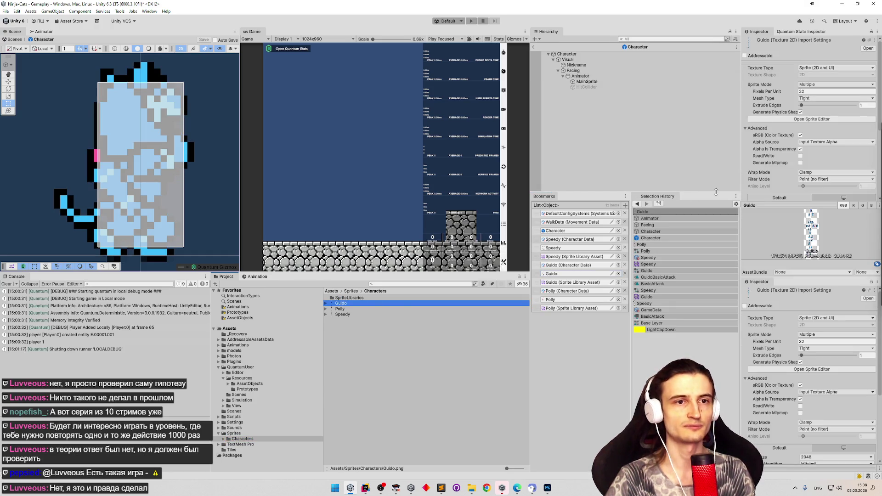
# Open Guido.png in the Sprite Editor, zoom in and select the Guido_10 standing frame.
pyautogui.click(811, 119)
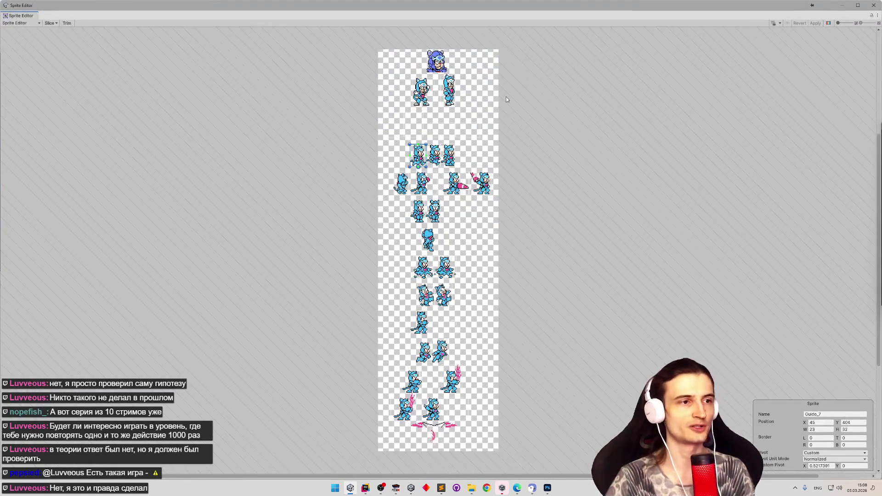
pyautogui.scroll(3, 434, 92)
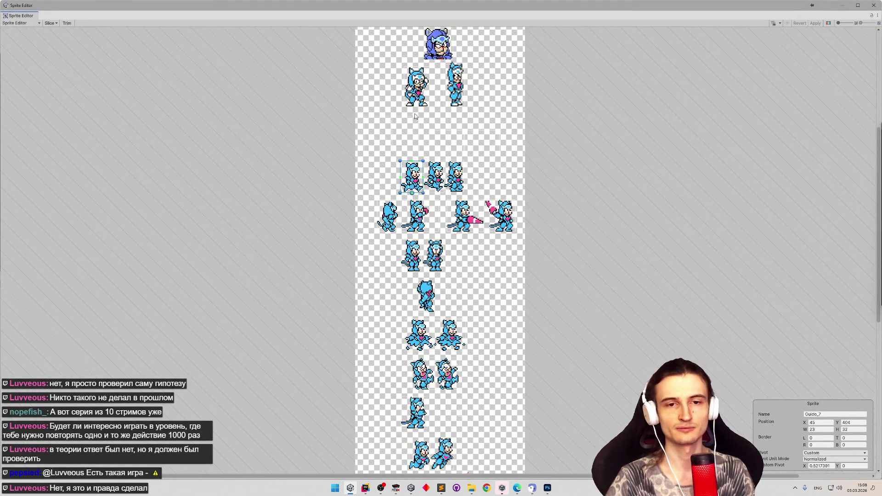
pyautogui.scroll(3, 416, 117)
pyautogui.scroll(2, 417, 119)
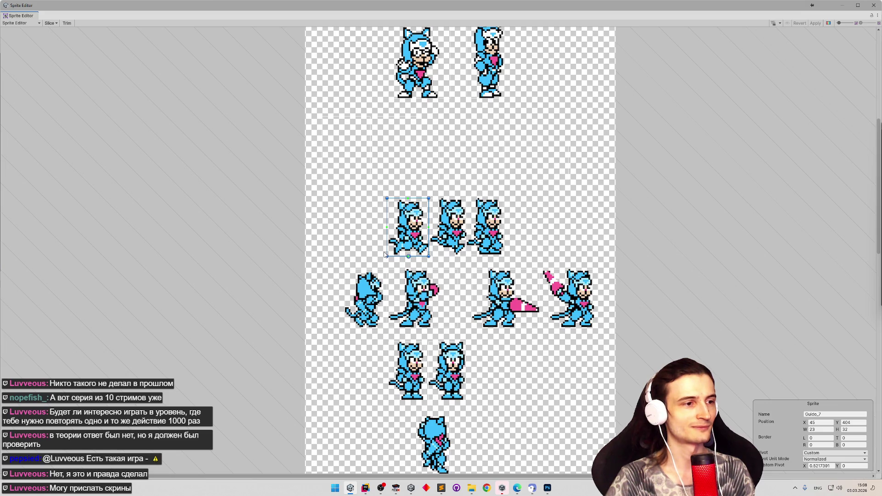
pyautogui.scroll(2, 368, 297)
pyautogui.scroll(5, 455, 382)
pyautogui.click(435, 348)
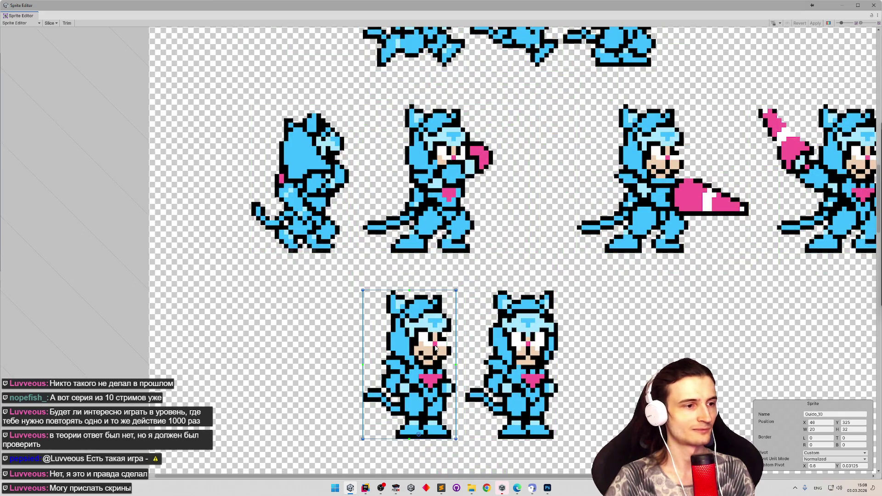
pyautogui.scroll(2, 421, 353)
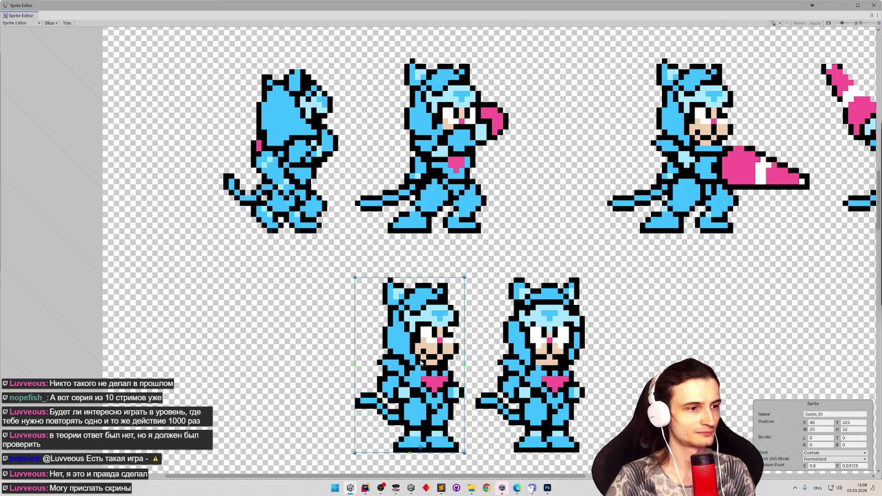
pyautogui.moveTo(423, 364); pyautogui.dragTo(402, 373)
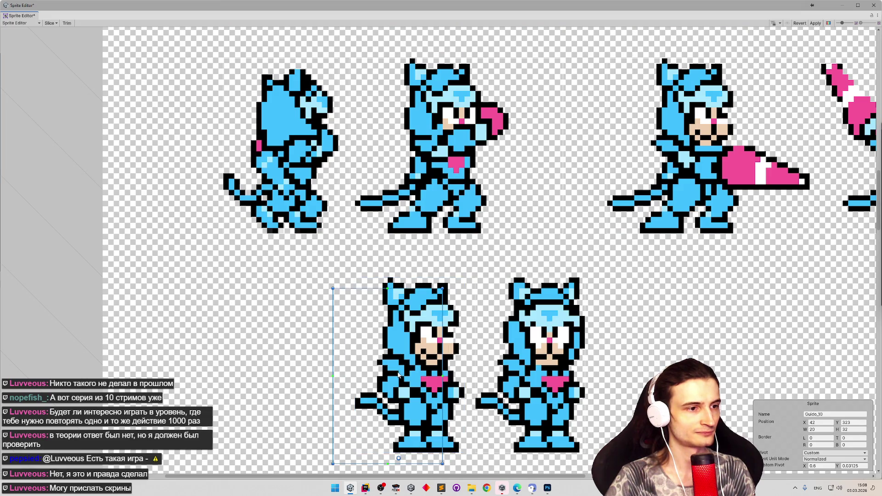
# Undo the accidental slice move and switch the pivot unit mode to Pixels.
pyautogui.hotkey('ctrl', 'z')
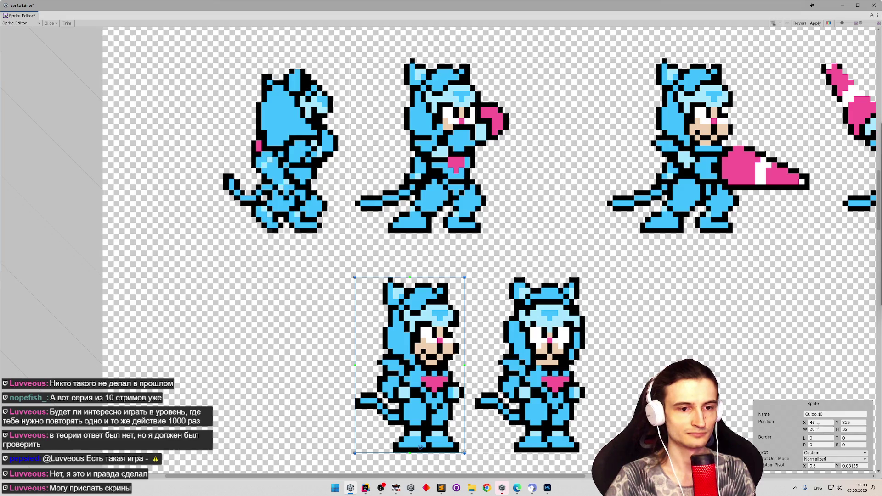
pyautogui.click(830, 454)
pyautogui.click(829, 456)
pyautogui.click(829, 453)
pyautogui.click(829, 452)
pyautogui.click(829, 459)
pyautogui.click(821, 475)
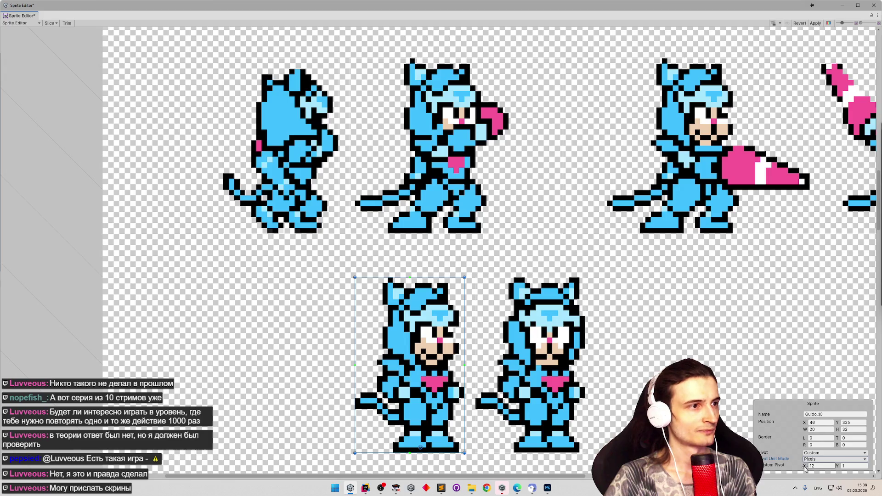
# Enter 12 as Guido_10's custom pivot X value.
pyautogui.click(822, 466)
pyautogui.write('4')
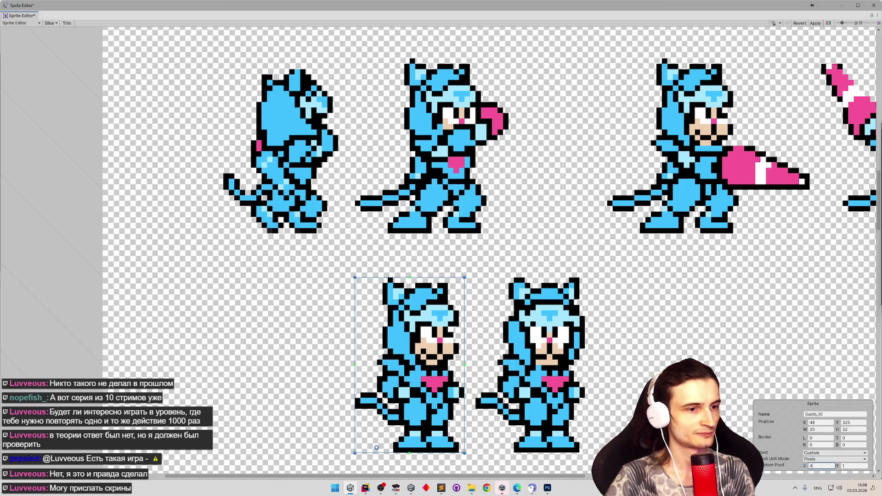
pyautogui.press('BackSpace')
pyautogui.write('20')
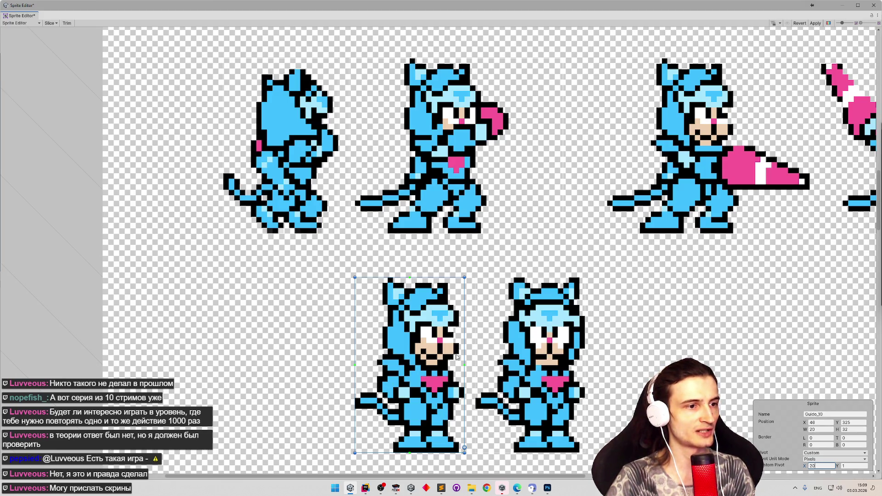
pyautogui.write('12')
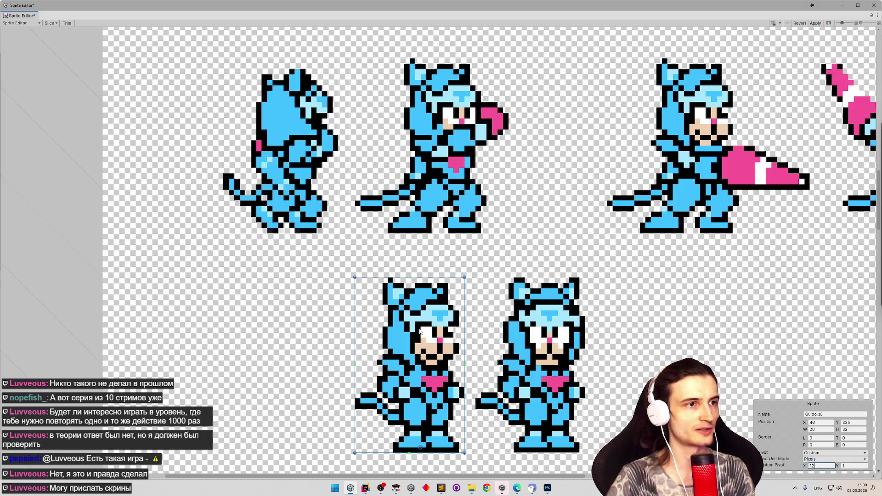
pyautogui.click(435, 197)
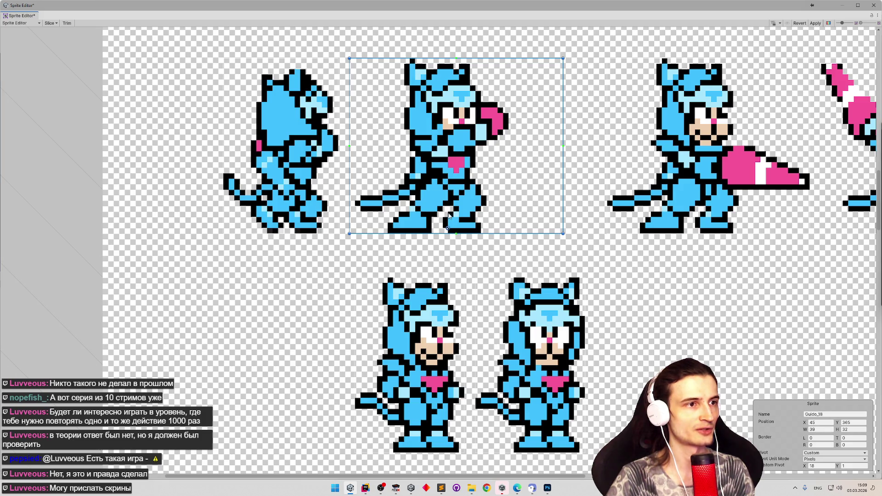
# Nudge the Guido_18 and Guido_12 foot pivots one pixel left, checking Guido_13.
pyautogui.moveTo(448, 228); pyautogui.dragTo(443, 229)
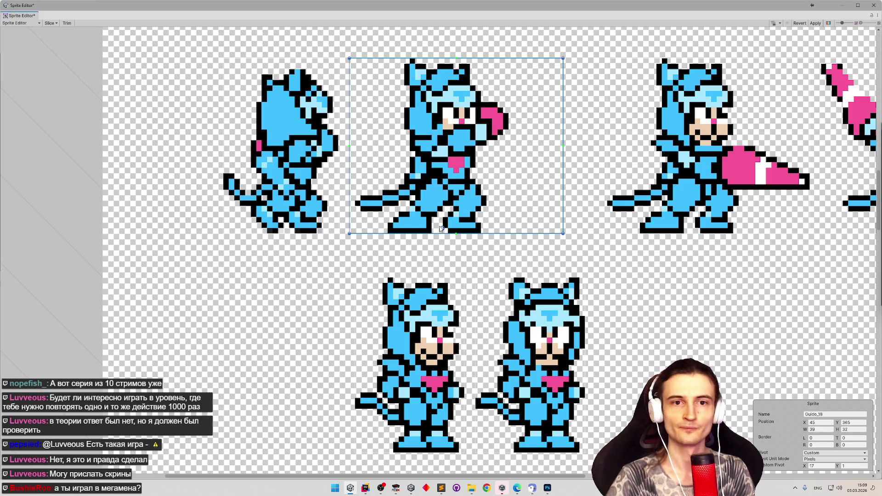
pyautogui.hscroll(5, 539, 296)
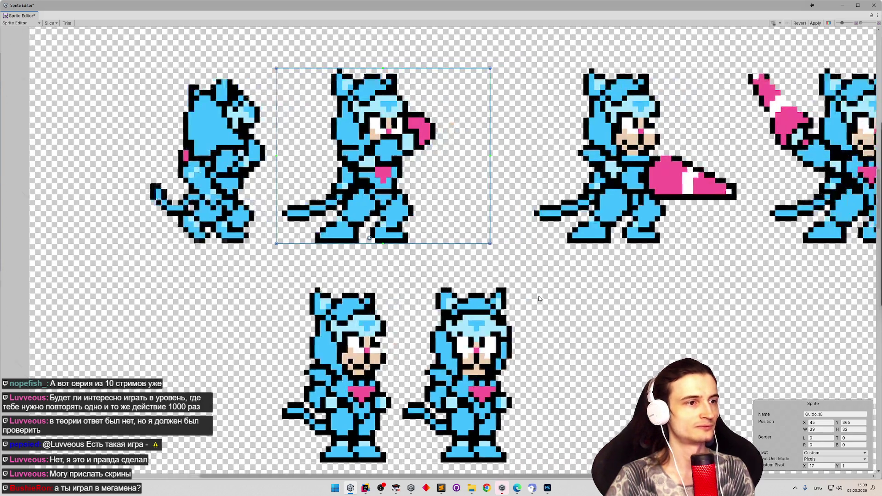
pyautogui.click(560, 208)
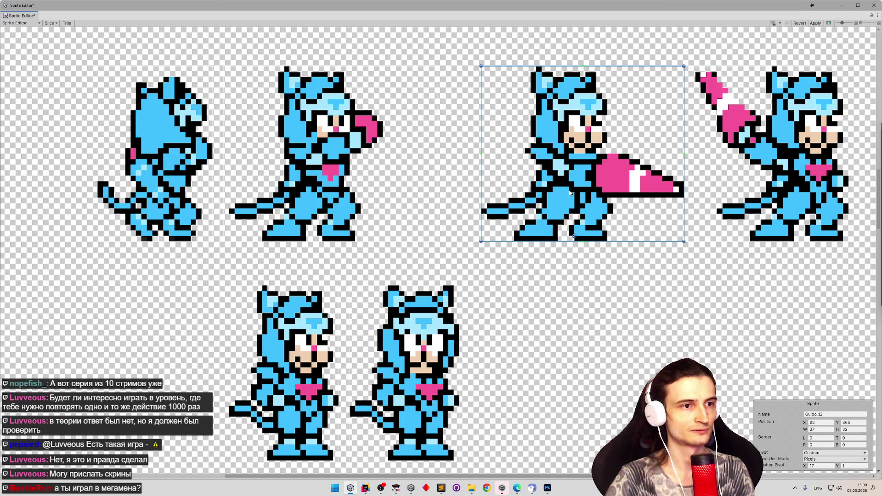
pyautogui.moveTo(574, 237); pyautogui.dragTo(570, 237)
pyautogui.click(766, 183)
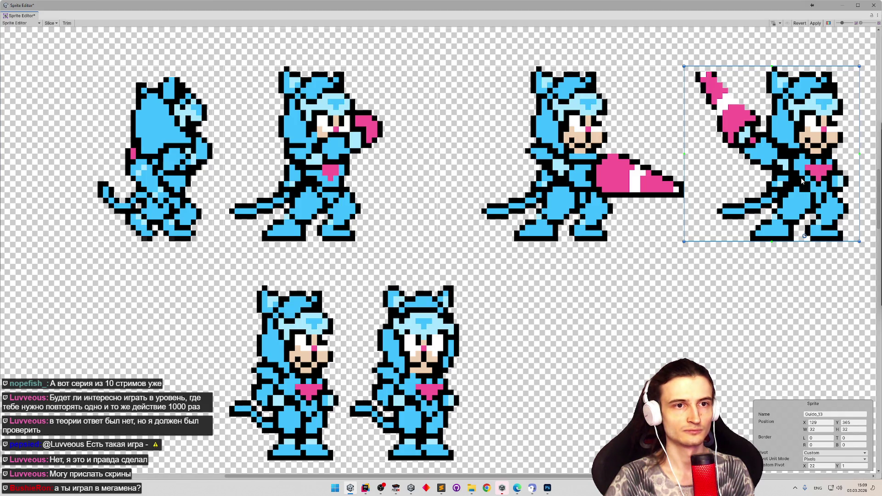
pyautogui.scroll(-2, 566, 254)
pyautogui.scroll(3, 591, 228)
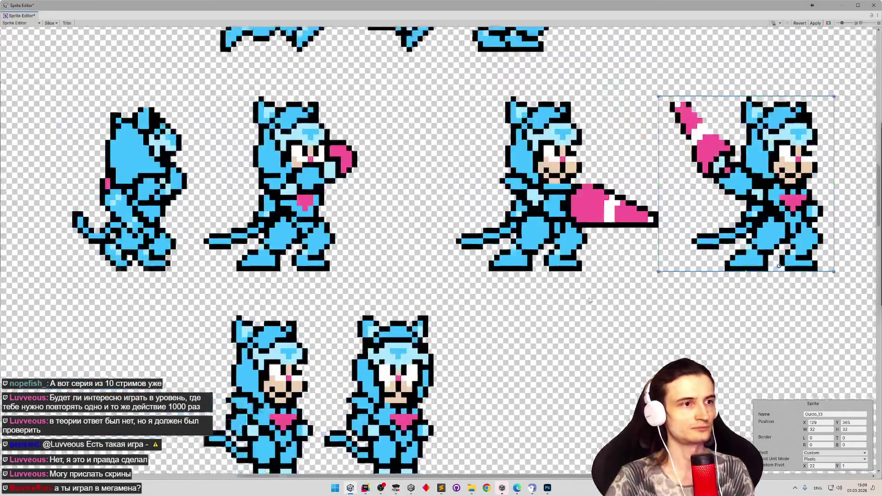
pyautogui.click(591, 222)
# Set Guido_11's custom pivot X to 8 and close the Sprite Editor.
pyautogui.click(379, 210)
pyautogui.moveTo(276, 254)
pyautogui.mouseDown()
pyautogui.moveTo(358, 231)
pyautogui.moveTo(401, 269)
pyautogui.mouseUp()
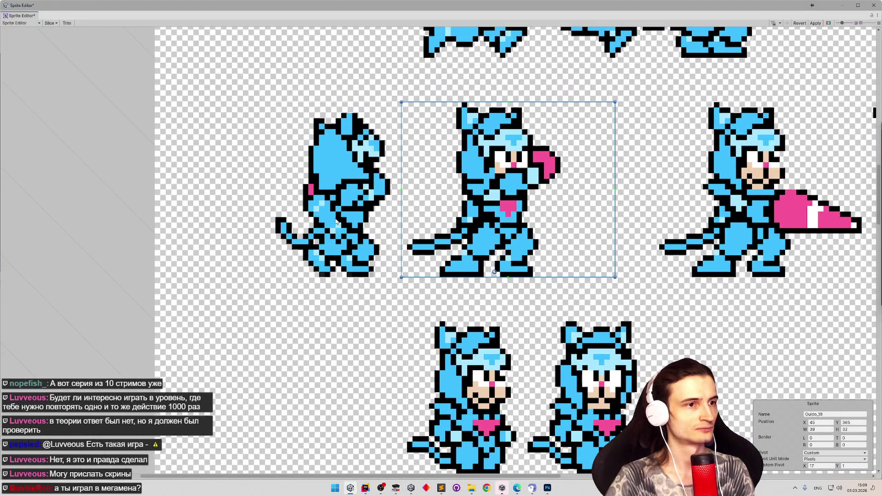
pyautogui.moveTo(337, 222); pyautogui.dragTo(370, 221)
pyautogui.click(373, 221)
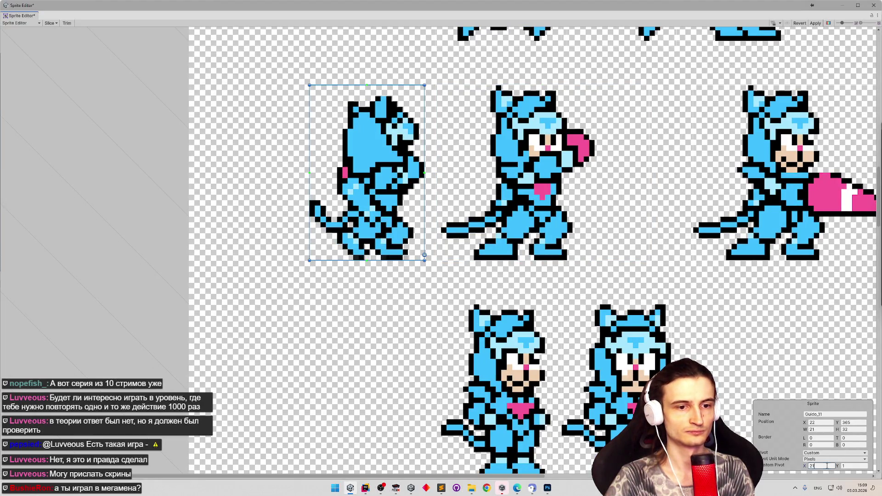
pyautogui.write('8')
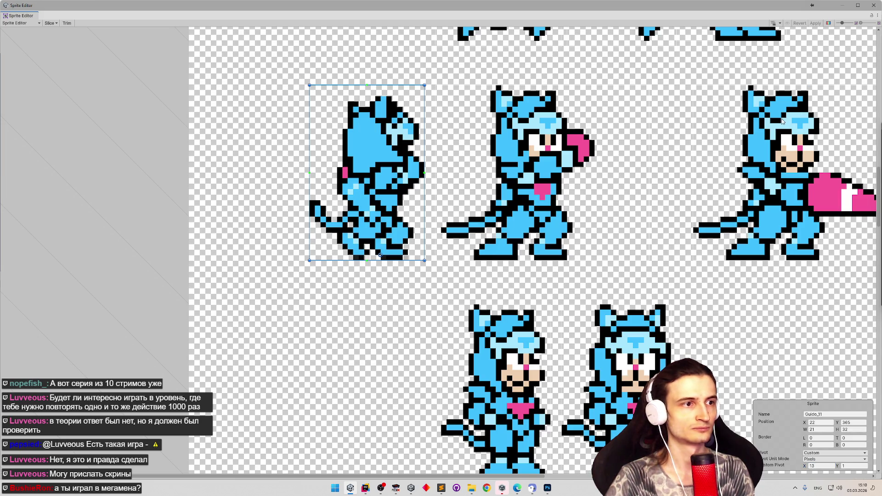
pyautogui.click(872, 6)
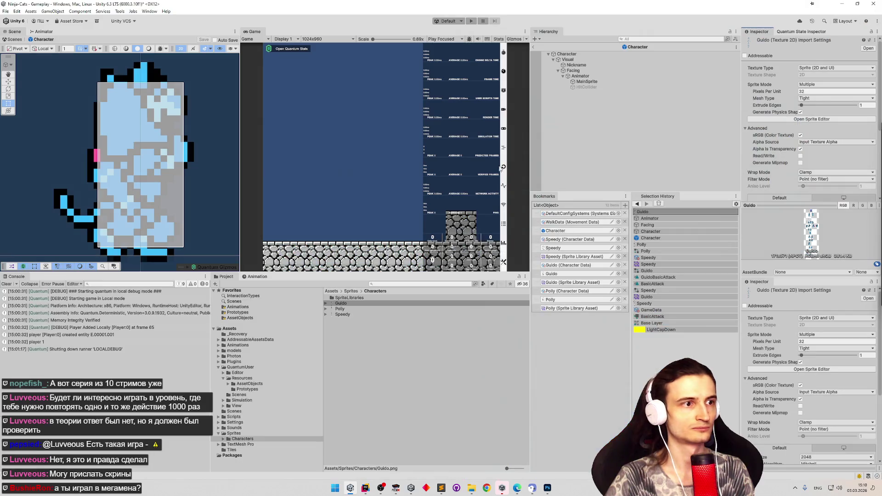
# Exit Prefab Mode, start Play mode and make Guido attack with the X key.
pyautogui.hotkey('ctrl', 'p')
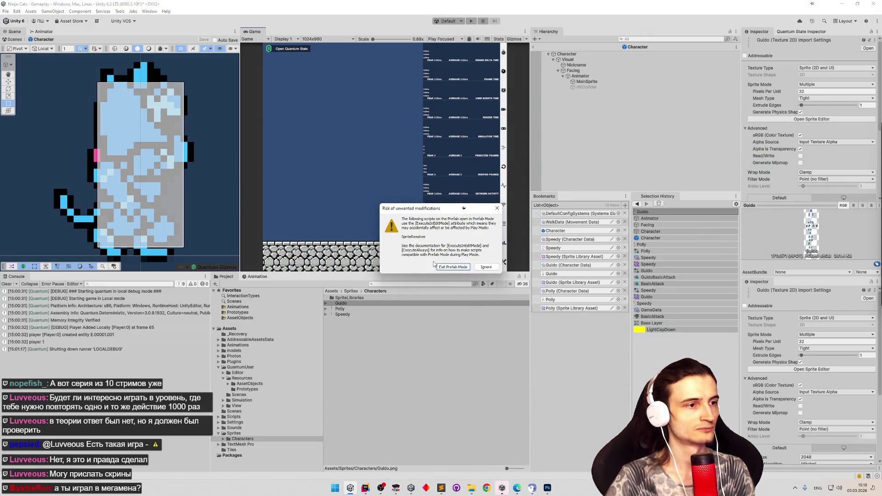
pyautogui.click(446, 267)
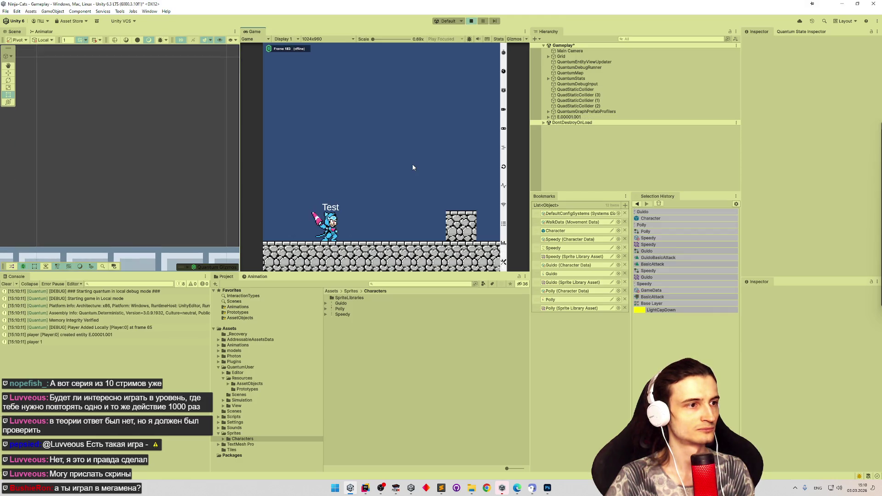
pyautogui.press('x')
# Make the cat attack, run left and right, jump and swing its sword.
pyautogui.press('x')
pyautogui.press('x')
pyautogui.press('x')
pyautogui.press('x')
pyautogui.hotkey('shift', 'space')
pyautogui.press('x')
pyautogui.press('Right')
pyautogui.press('z')
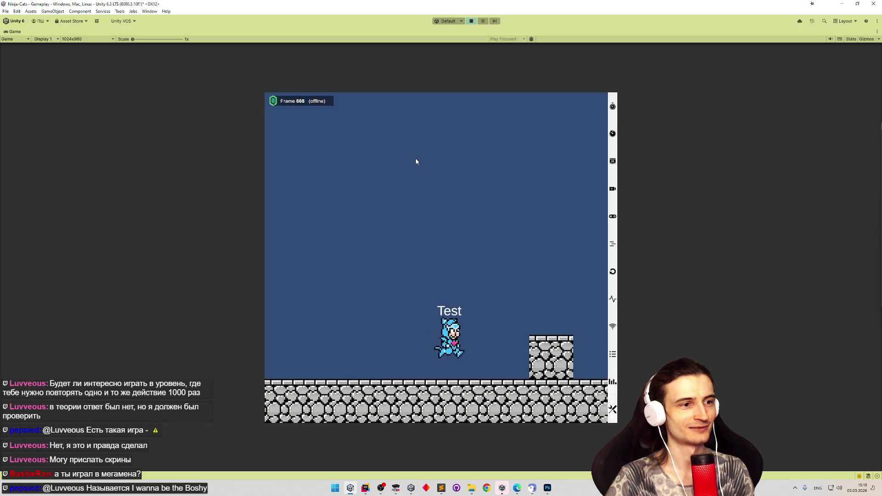
pyautogui.press('Left')
pyautogui.press('Right')
pyautogui.press('z')
pyautogui.press('x')
pyautogui.press('Right')
pyautogui.press('z')
pyautogui.press('Left')
pyautogui.press('z')
pyautogui.press('Left')
pyautogui.press('x')
pyautogui.press('Right')
pyautogui.press('z')
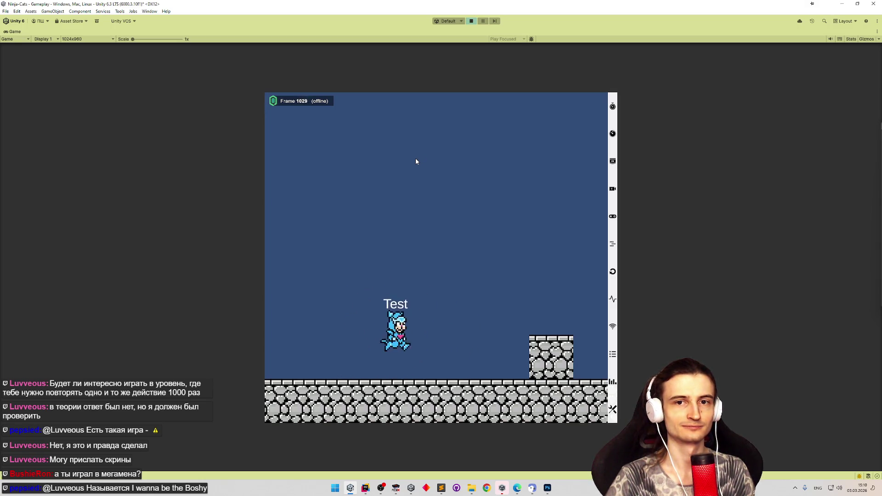
# Jump the cat onto the stone block and hop back off to the ground several times.
pyautogui.press('Right')
pyautogui.press('z')
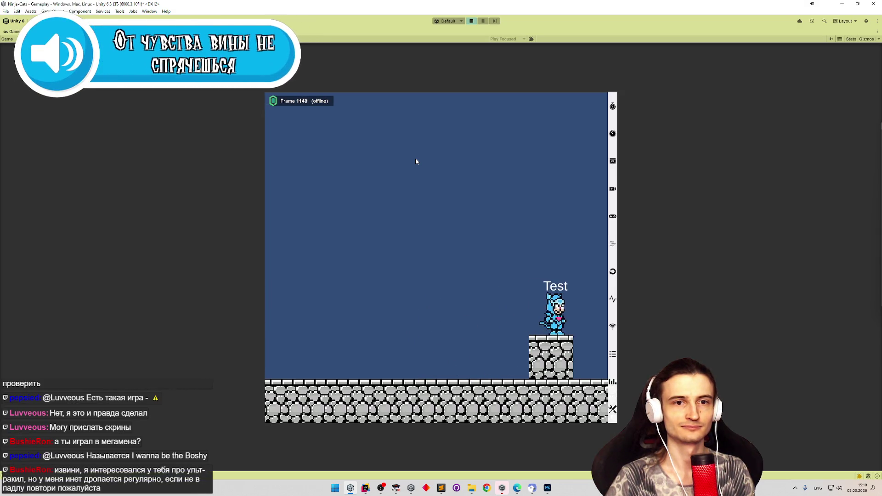
pyautogui.press('Left')
pyautogui.press('z')
pyautogui.press('Right')
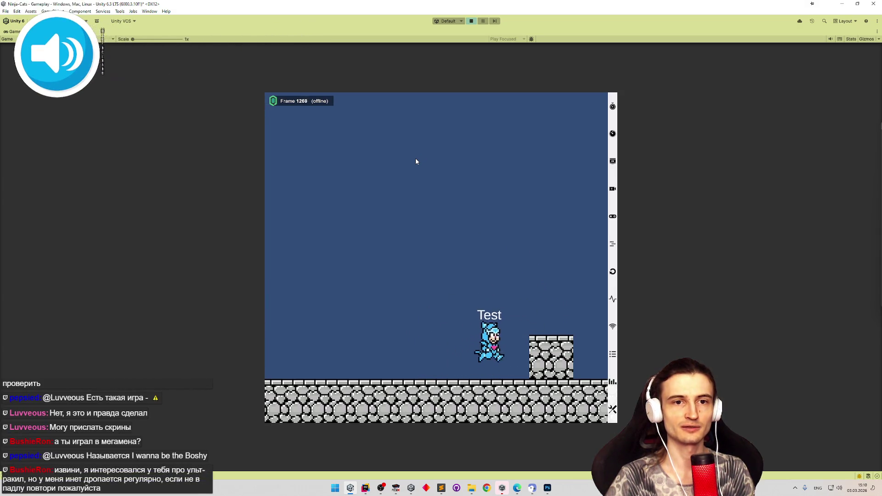
pyautogui.press('z')
pyautogui.press('Left')
pyautogui.press('Left')
pyautogui.press('z')
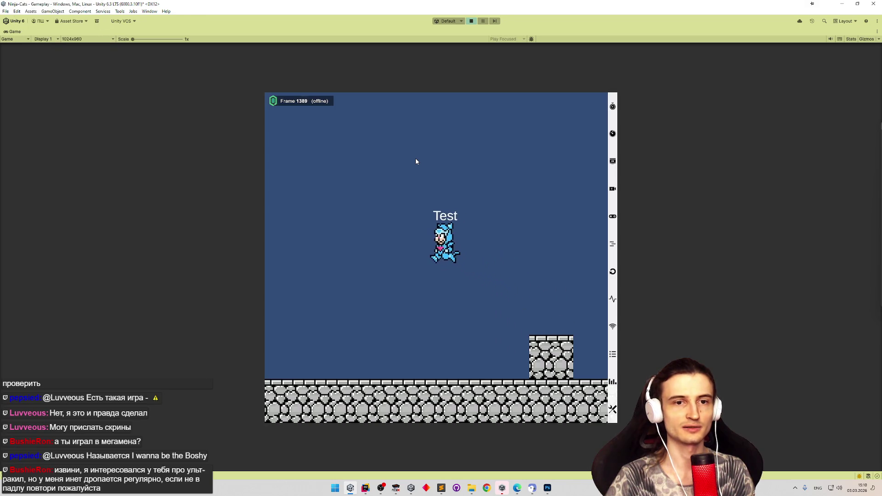
pyautogui.press('Right')
pyautogui.press('z')
# Keep running right onto the stone block and leaping left off it.
pyautogui.press('Left')
pyautogui.press('z')
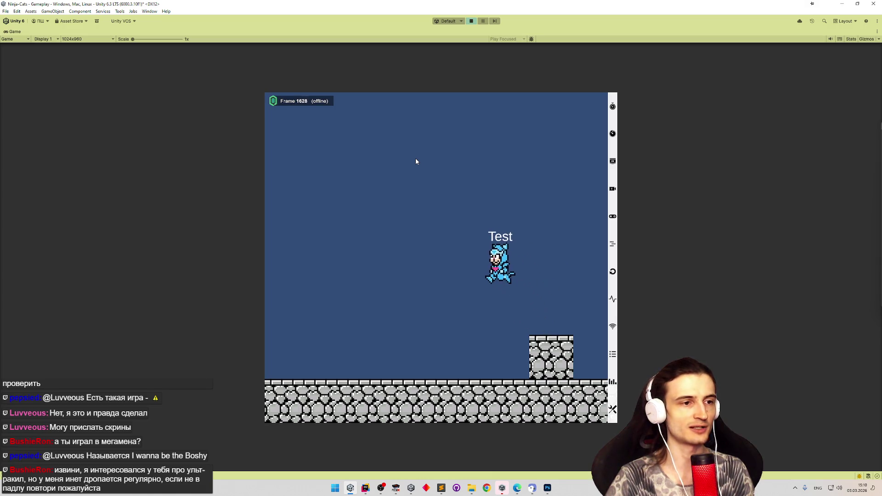
pyautogui.press('Right')
pyautogui.press('z')
pyautogui.press('Left')
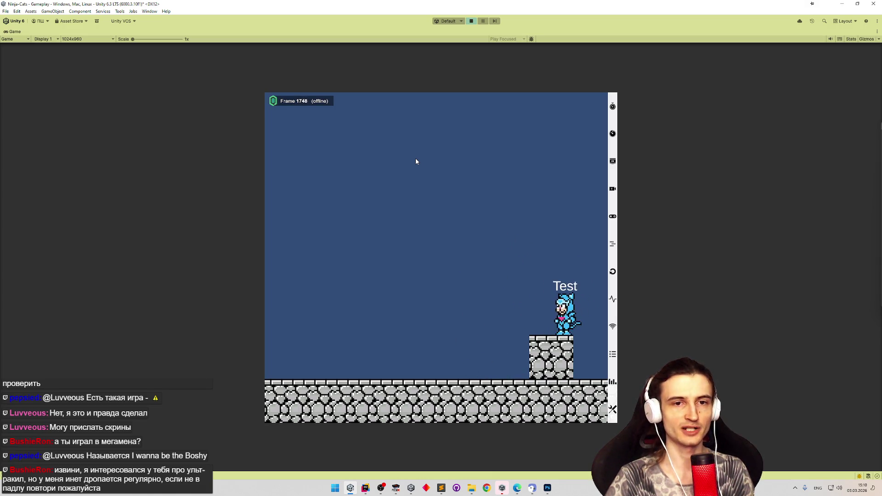
pyautogui.press('z')
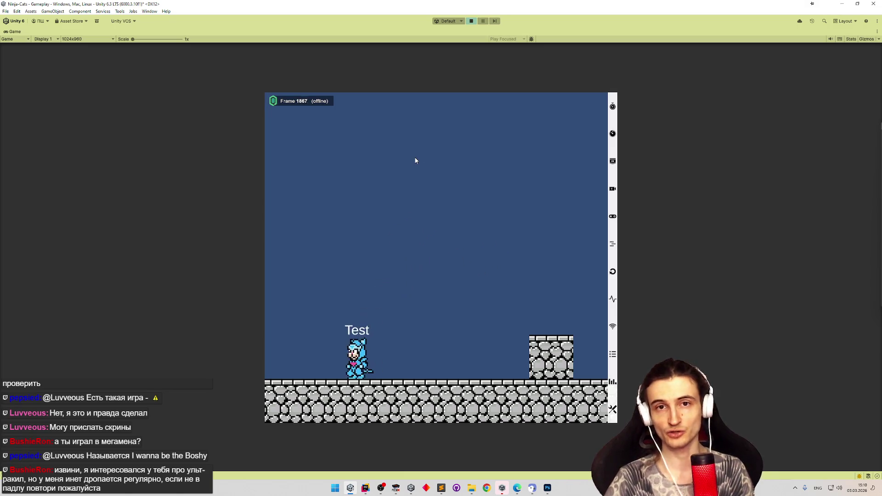
pyautogui.press('Right')
pyautogui.press('z')
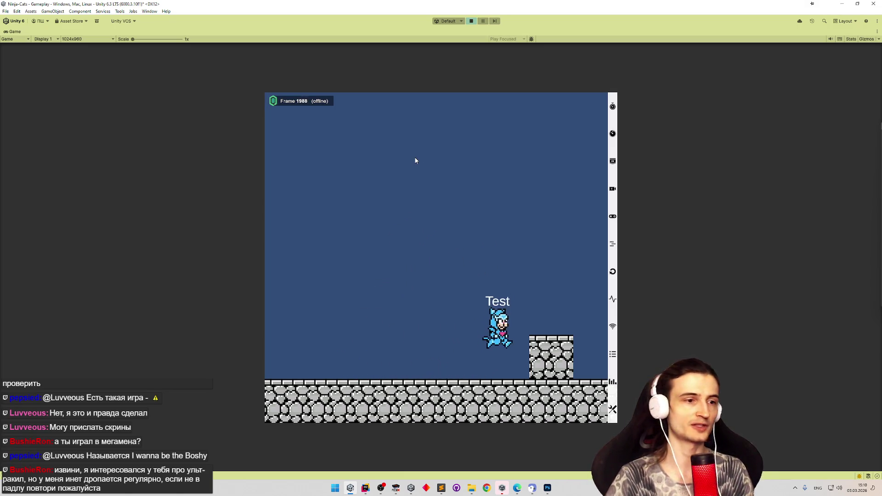
pyautogui.press('Left')
pyautogui.press('z')
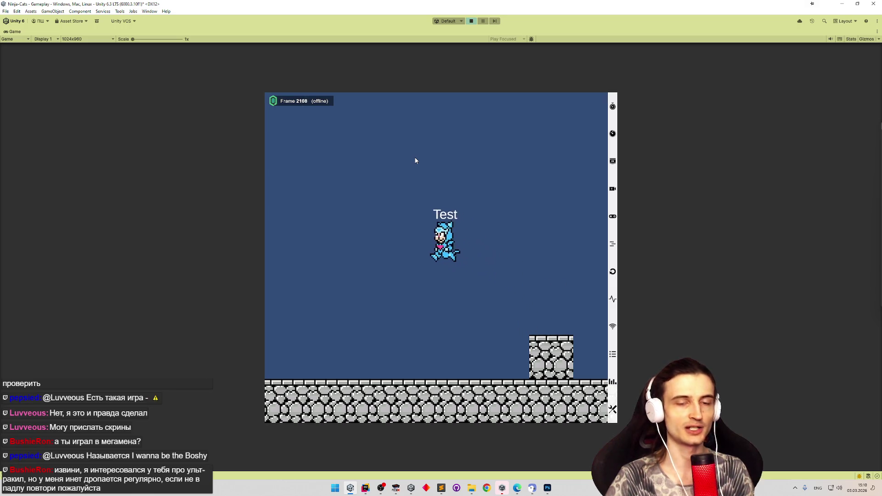
pyautogui.press('Right')
pyautogui.press('z')
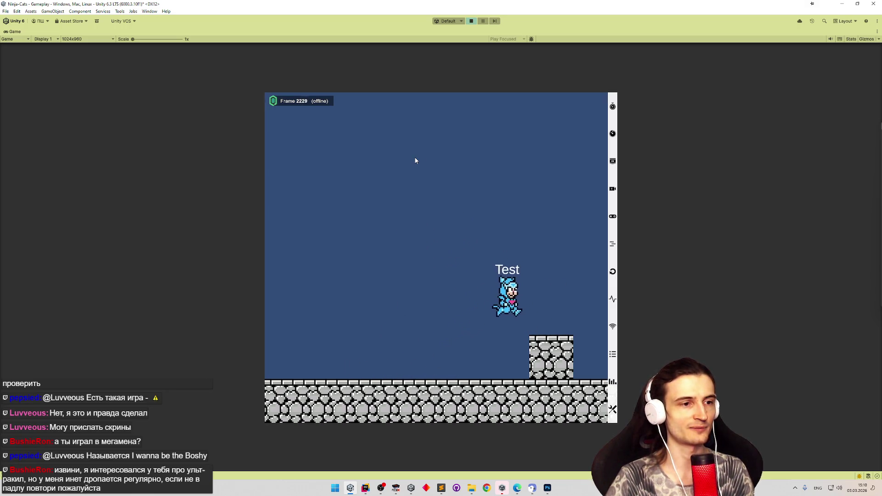
pyautogui.press('Left')
pyautogui.press('Right')
# Repeatedly jump the cat onto the stone block and back down to the ground.
pyautogui.press('z')
pyautogui.press('Left')
pyautogui.press('Right')
pyautogui.press('z')
pyautogui.press('Left')
pyautogui.press('z')
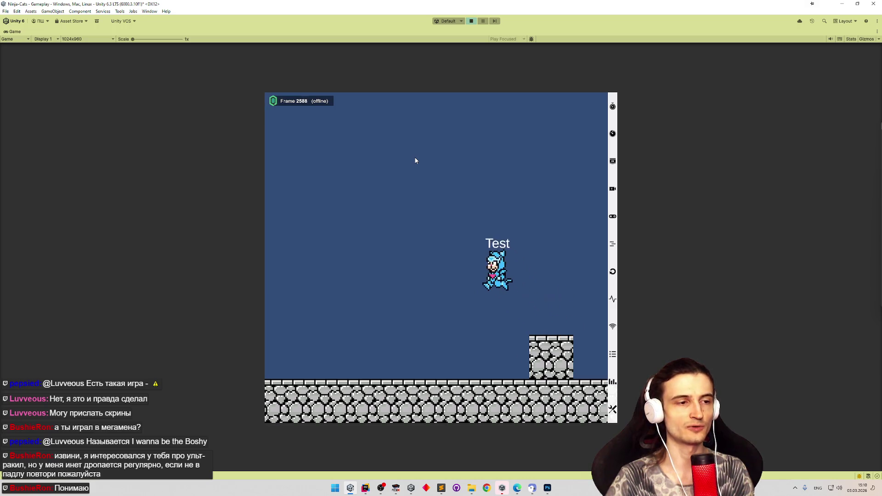
pyautogui.press('Right')
pyautogui.press('z')
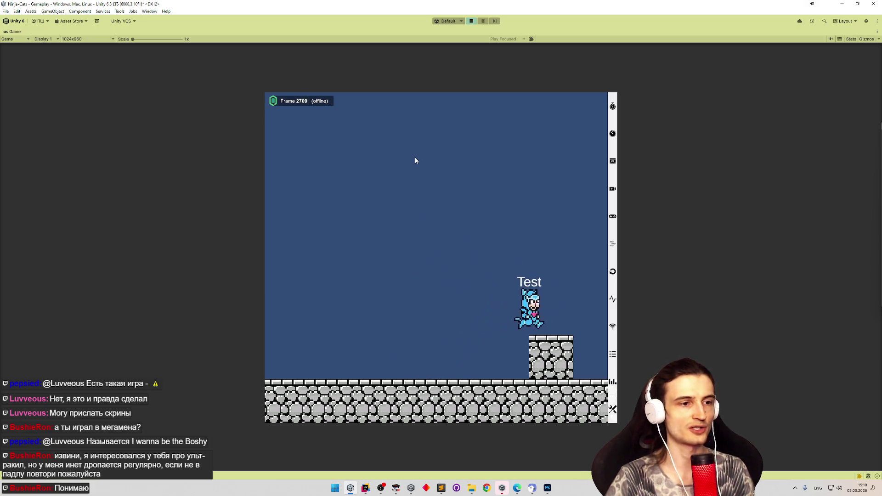
pyautogui.press('Left')
pyautogui.press('z')
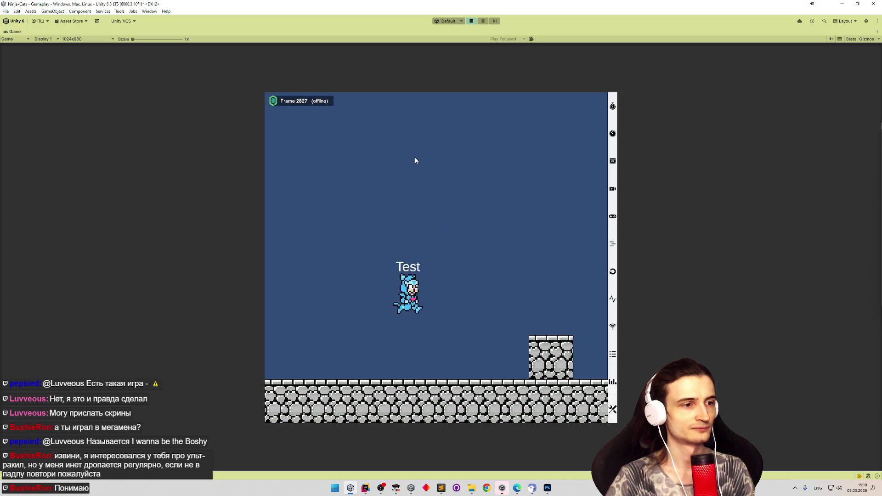
pyautogui.press('Right')
pyautogui.press('z')
pyautogui.press('Left')
pyautogui.press('z')
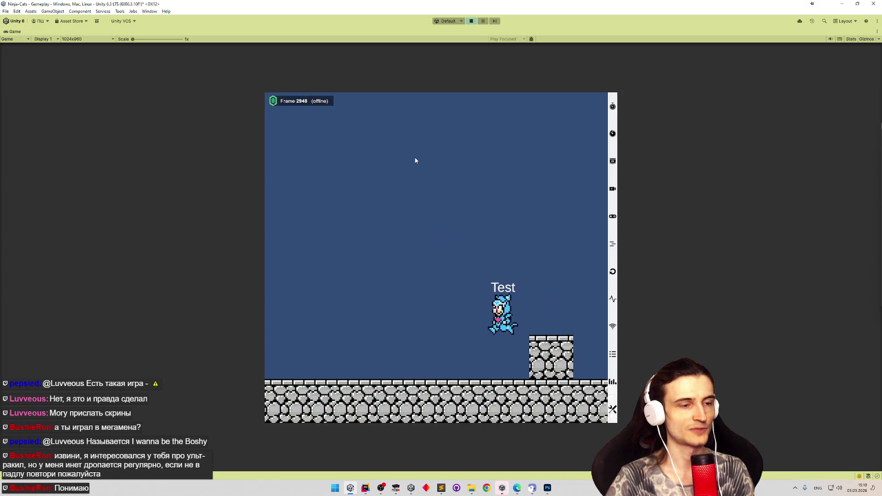
pyautogui.press('Right')
pyautogui.press('z')
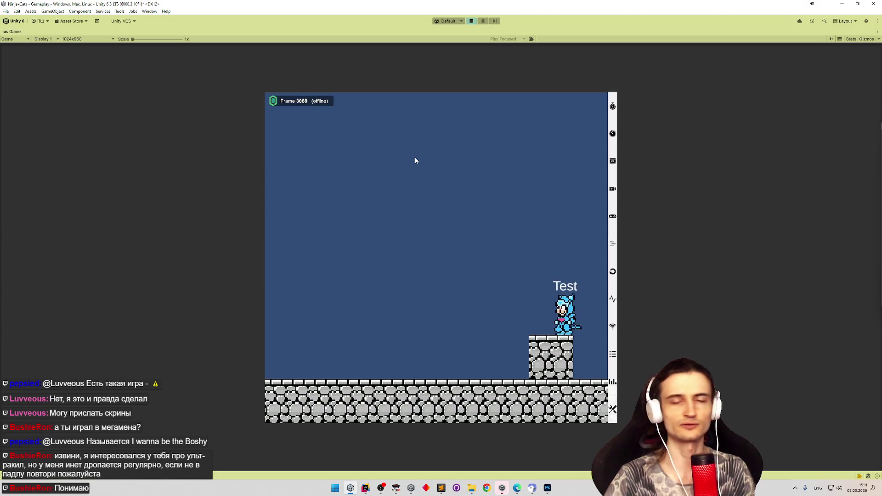
# Continue running right onto the block and leaping or running left off it.
pyautogui.press('Left')
pyautogui.press('z')
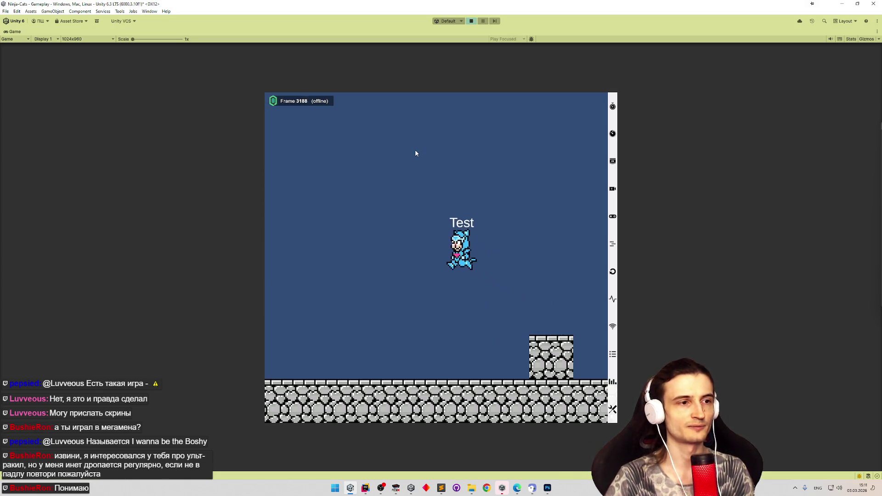
pyautogui.press('Right')
pyautogui.press('z')
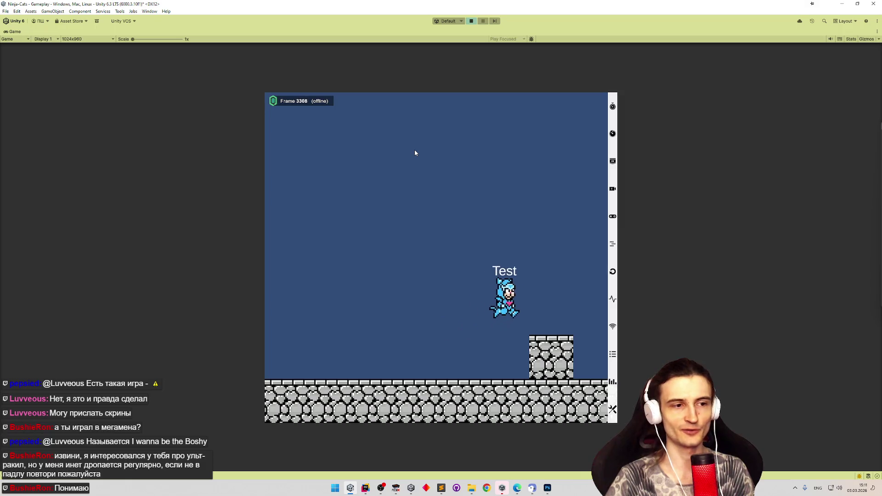
pyautogui.press('Left')
pyautogui.press('Right')
pyautogui.press('z')
pyautogui.press('Left')
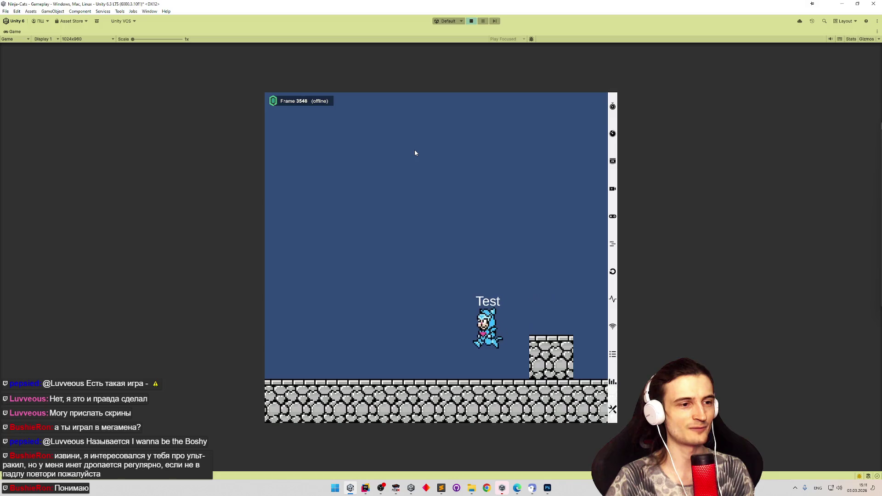
pyautogui.press('Right')
pyautogui.press('z')
pyautogui.press('Left')
pyautogui.press('z')
pyautogui.press('Right')
pyautogui.press('z')
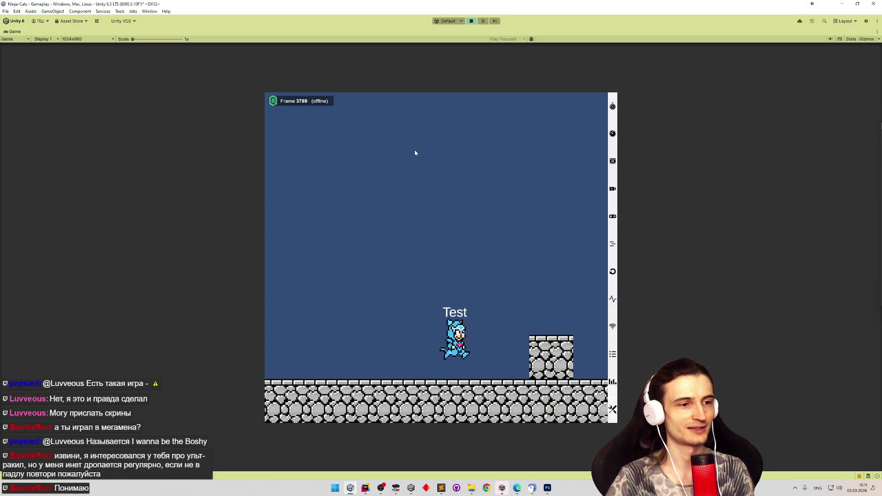
# Jump from the block to the right wall, slide and wall-jump back, then stop Play mode.
pyautogui.press('Left')
pyautogui.press('z')
pyautogui.press('Right')
pyautogui.press('z')
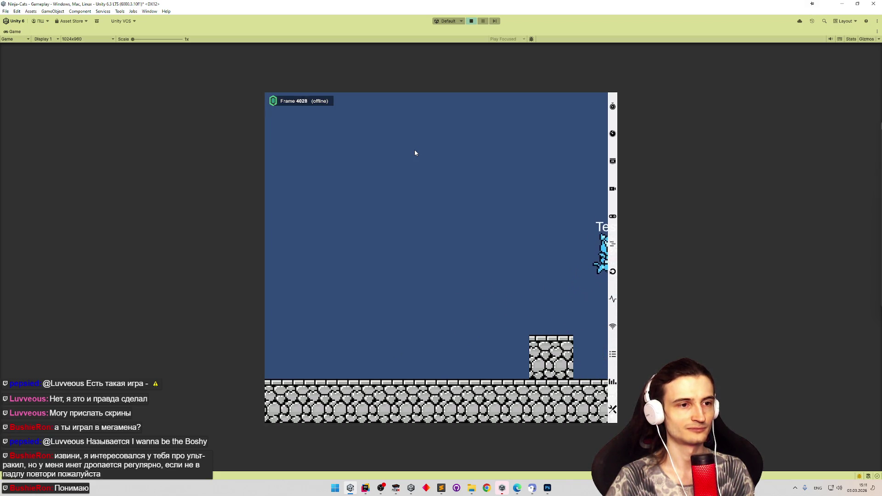
pyautogui.press('z')
pyautogui.press('Right')
pyautogui.press('Left')
pyautogui.press('z')
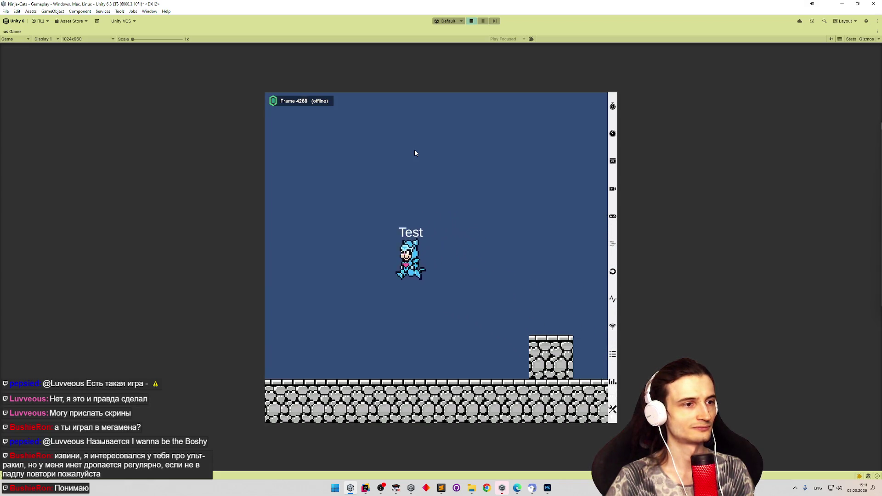
pyautogui.hotkey('ctrl', 'p')
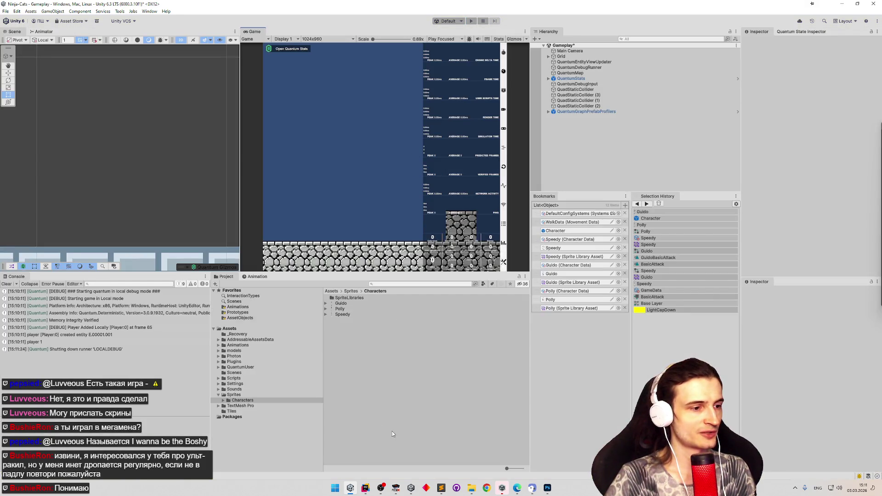
# Load save state 4 in FCEUX and slow the emulation speed way down.
pyautogui.click(395, 486)
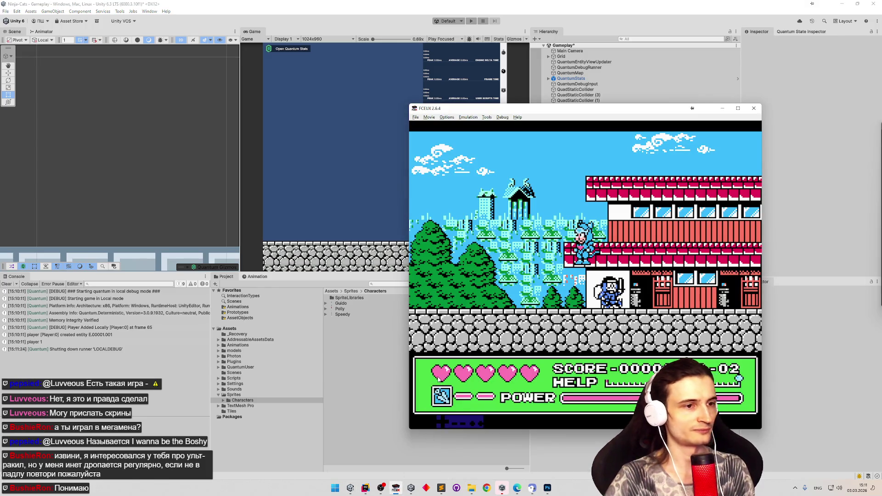
pyautogui.press('F7')
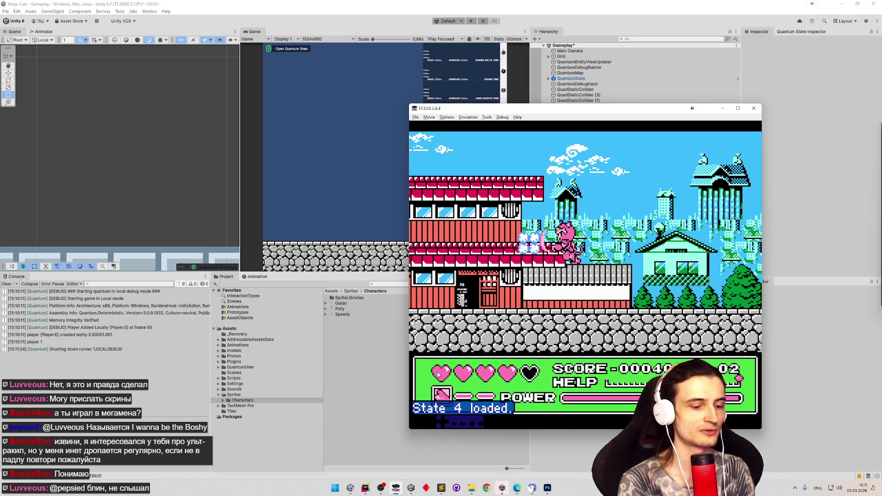
pyautogui.press('-')
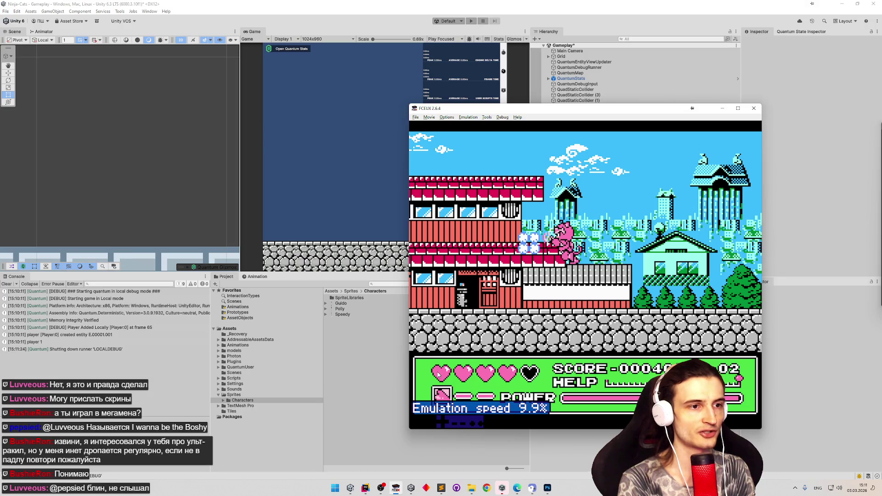
pyautogui.press('=')
pyautogui.press('=')
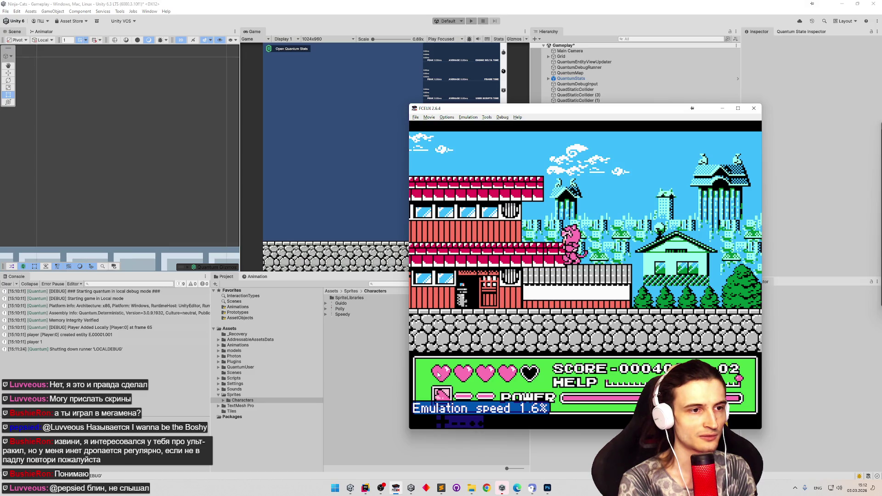
# Snip a rectangle around the pink cat and paste it into Photoshop as a layer.
pyautogui.press('super+shift+s')
pyautogui.moveTo(533, 210); pyautogui.dragTo(623, 295)
pyautogui.hotkey('alt', 'Tab')
pyautogui.hotkey('ctrl', 'v')
# Speed the emulator back up, then paste another pink-cat frame and place it beside the first.
pyautogui.hotkey('alt', 'Tab')
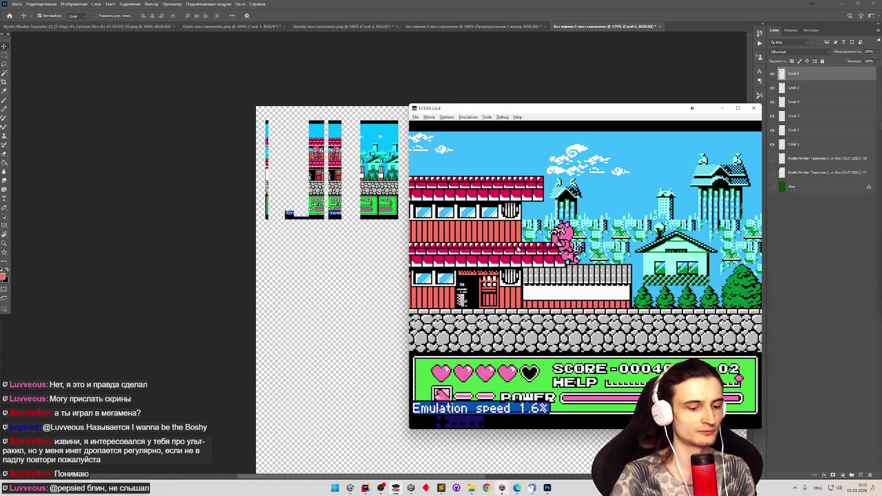
pyautogui.press('=')
pyautogui.press('=')
pyautogui.press('=')
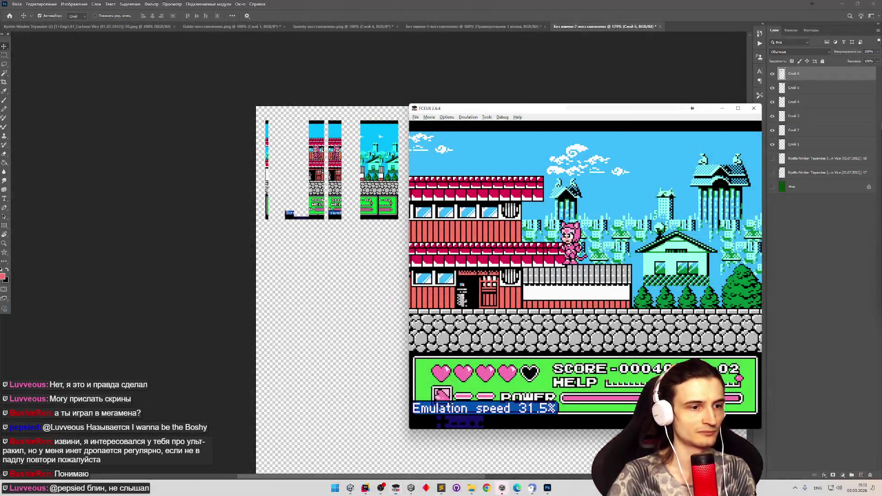
pyautogui.click(350, 318)
pyautogui.hotkey('ctrl', 'v')
pyautogui.moveTo(492, 289); pyautogui.dragTo(403, 282)
# Paste one more captured pink-cat frame and drag it to the right of the others.
pyautogui.hotkey('alt', 'Tab')
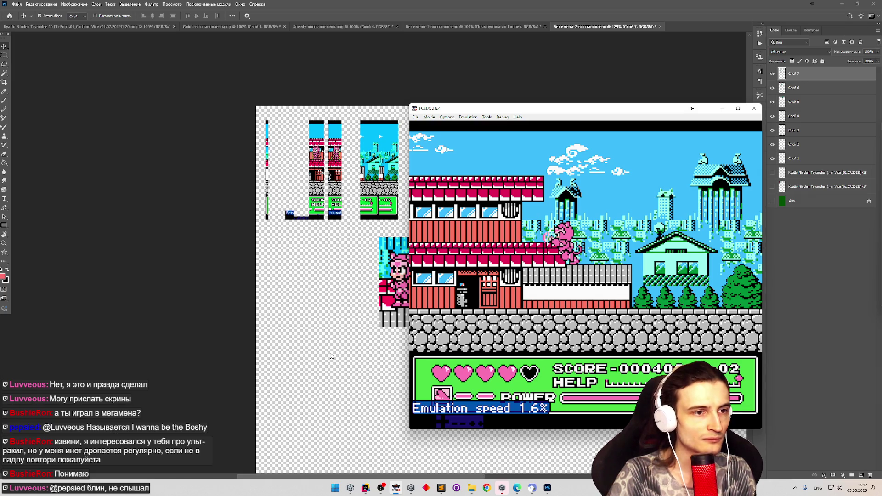
pyautogui.click(330, 356)
pyautogui.hotkey('ctrl', 'v')
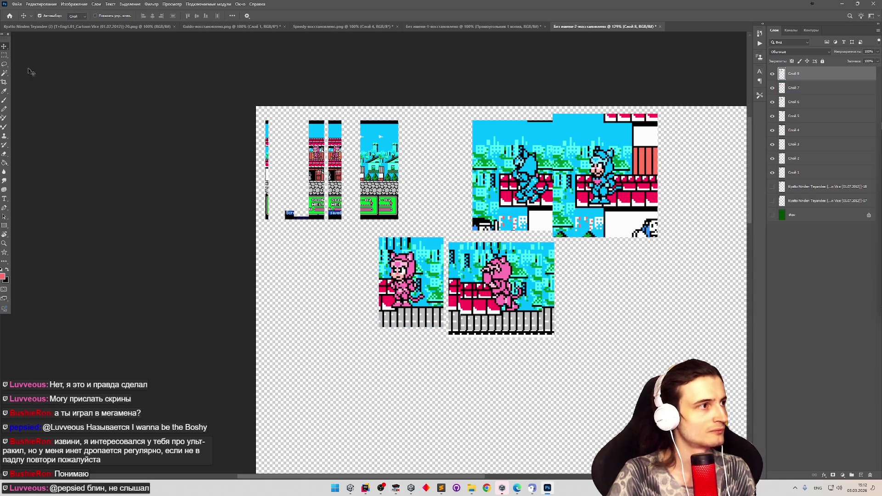
pyautogui.moveTo(502, 306)
pyautogui.mouseDown()
pyautogui.moveTo(618, 315)
pyautogui.moveTo(607, 307)
pyautogui.mouseUp()
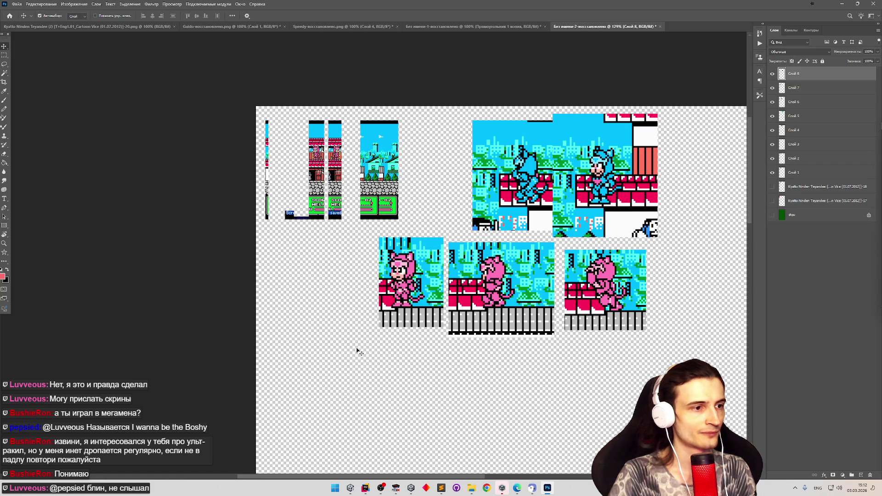
pyautogui.scroll(5, 431, 321)
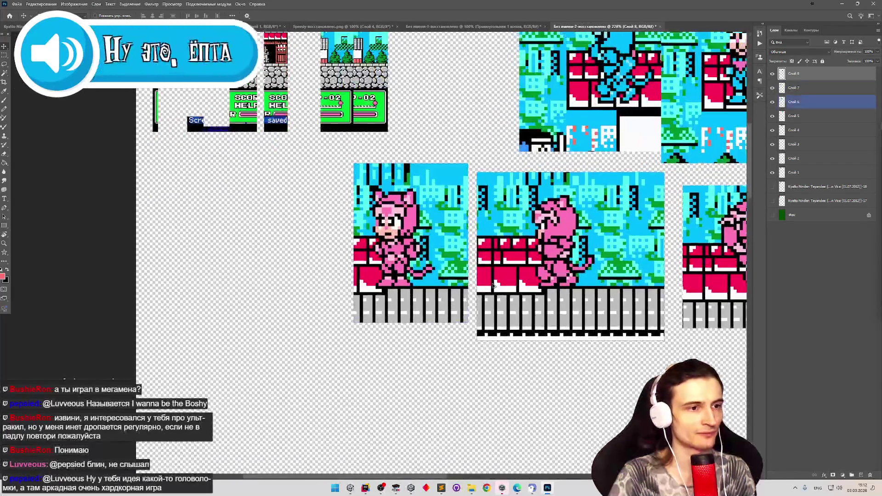
# Zoom in, marquee-select the white patch by the left pink cat's feet, and cut it out.
pyautogui.scroll(3, 487, 282)
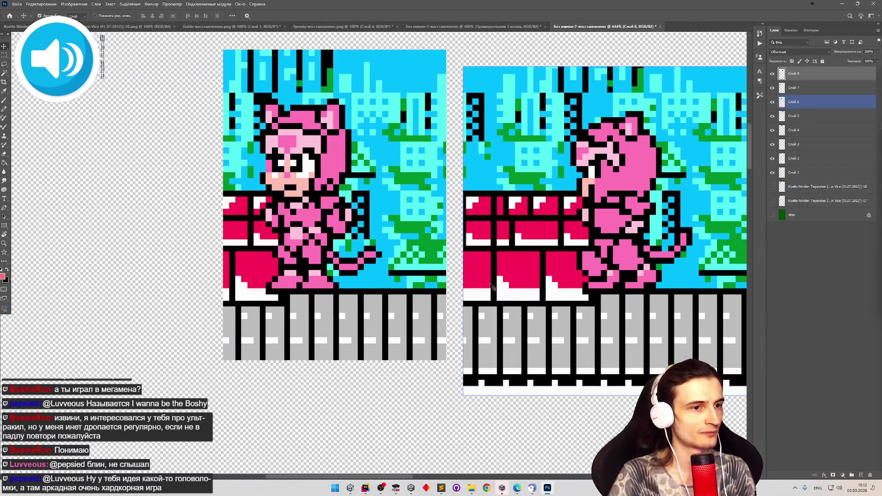
pyautogui.click(4, 56)
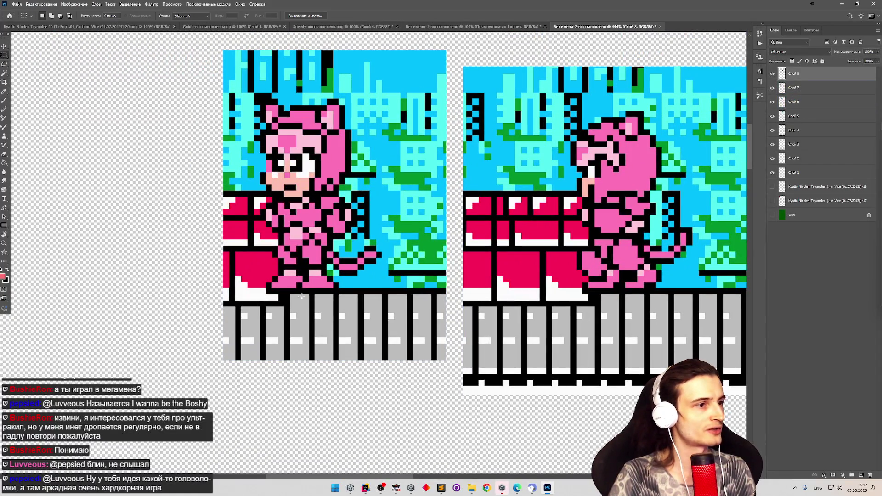
pyautogui.moveTo(262, 296); pyautogui.dragTo(278, 277)
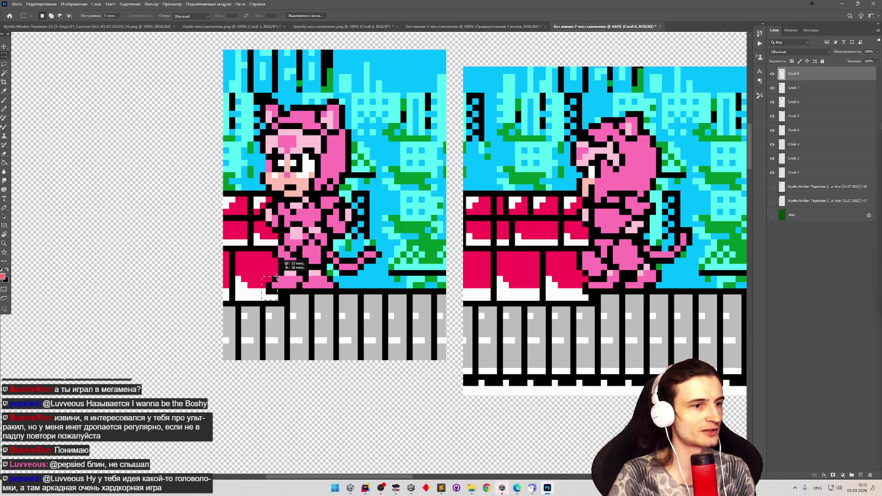
pyautogui.moveTo(585, 285); pyautogui.dragTo(588, 277)
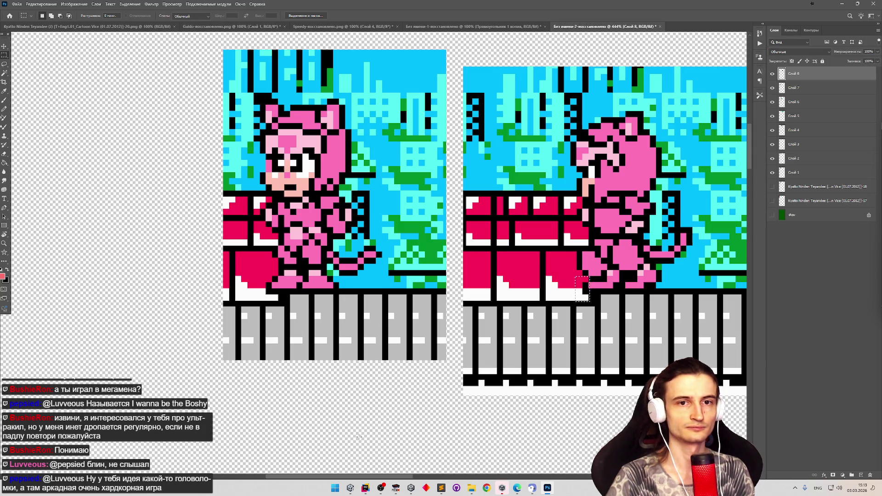
pyautogui.click(350, 491)
pyautogui.click(350, 491)
pyautogui.moveTo(257, 303)
pyautogui.mouseDown()
pyautogui.moveTo(267, 236)
pyautogui.moveTo(282, 272)
pyautogui.mouseUp()
pyautogui.hotkey('ctrl', 'x')
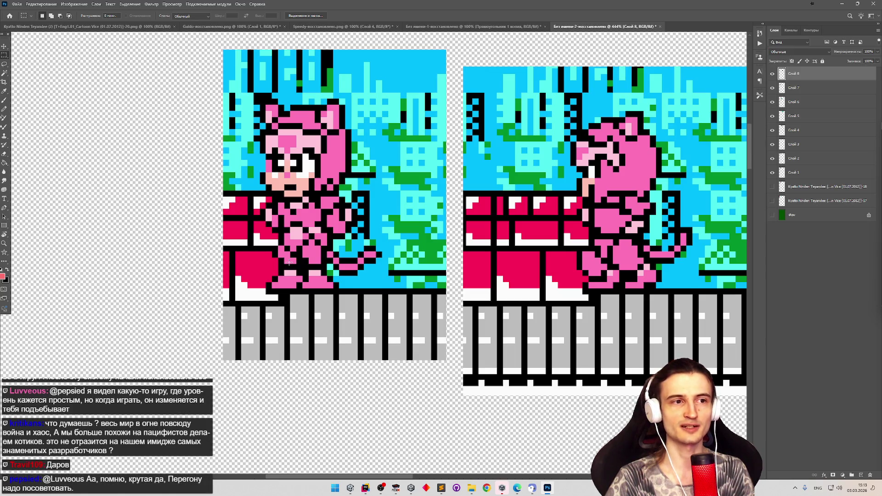
# Zoom and pan around the captured pink-cat frames on the Photoshop canvas.
pyautogui.scroll(-3, 224, 321)
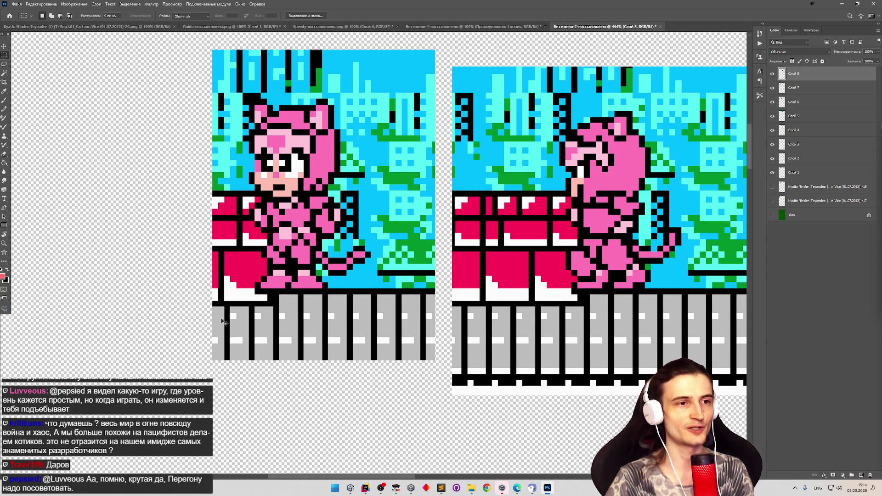
pyautogui.scroll(-2, 247, 321)
pyautogui.scroll(2, 247, 322)
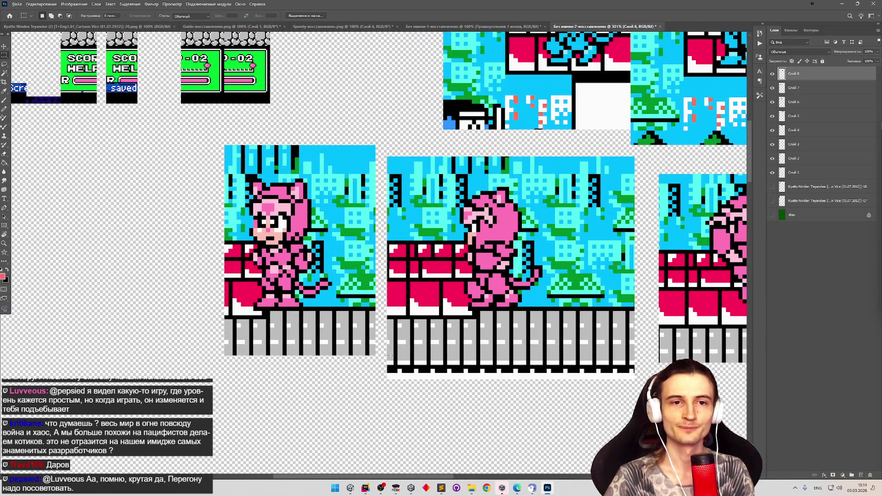
pyautogui.scroll(2, 317, 309)
pyautogui.scroll(-2, 316, 310)
pyautogui.scroll(3, 260, 287)
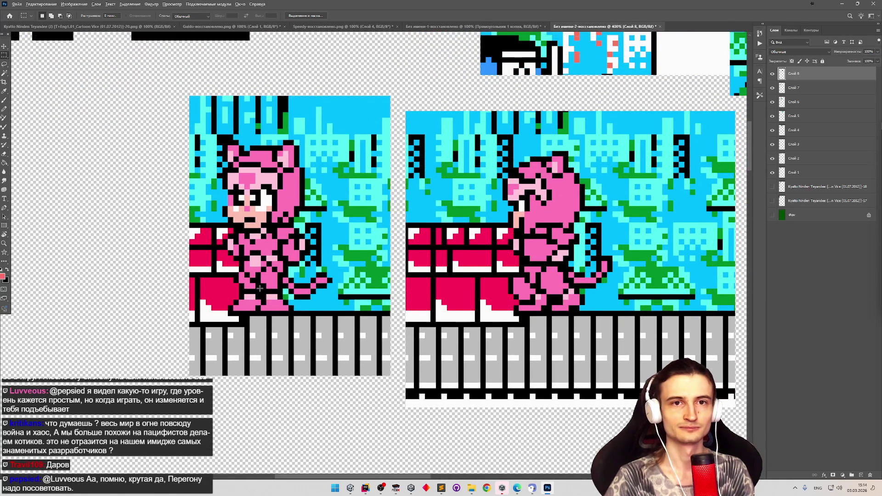
pyautogui.scroll(-2, 260, 288)
pyautogui.scroll(2, 208, 288)
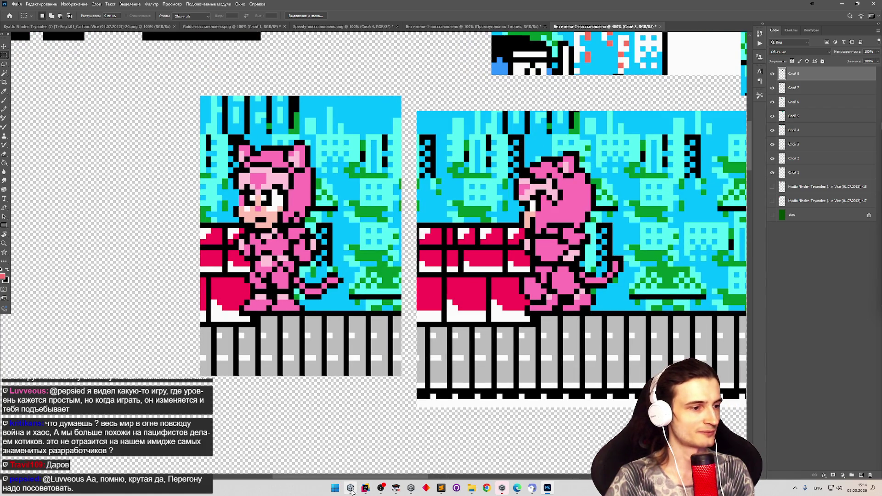
pyautogui.moveTo(351, 488)
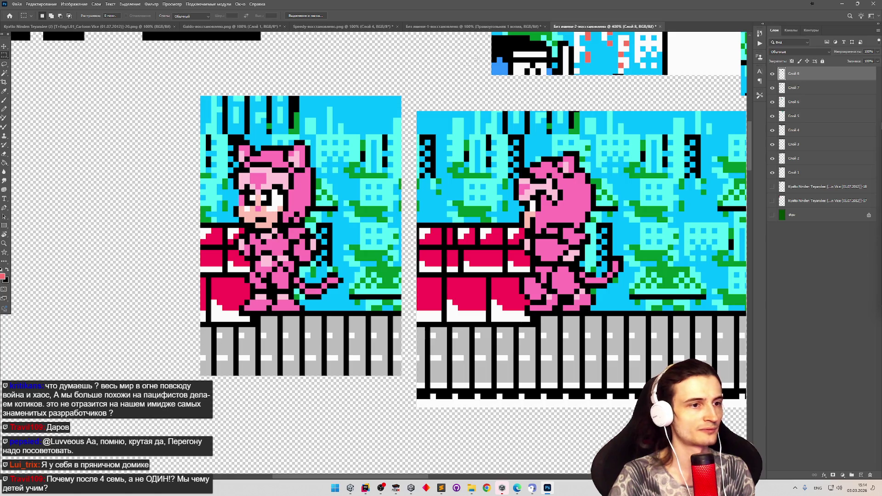
pyautogui.moveTo(376, 477)
pyautogui.mouseDown()
pyautogui.moveTo(460, 477)
pyautogui.moveTo(446, 478)
pyautogui.mouseUp()
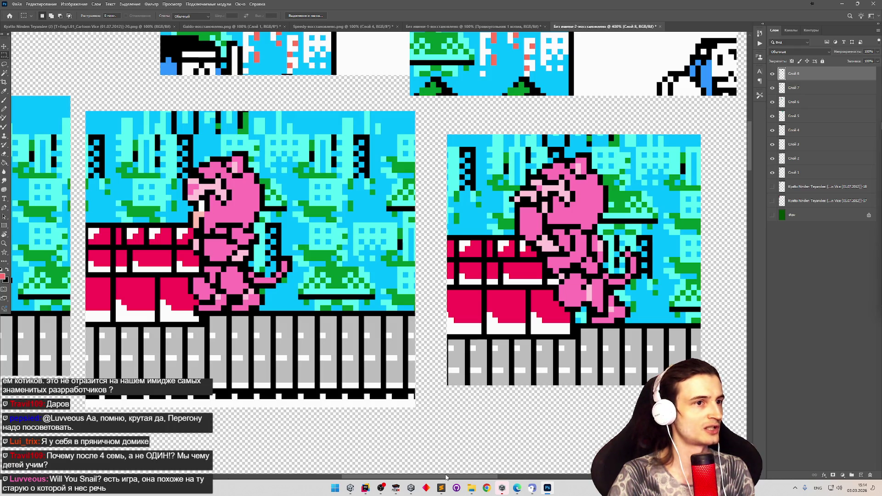
pyautogui.hscroll(1, 445, 477)
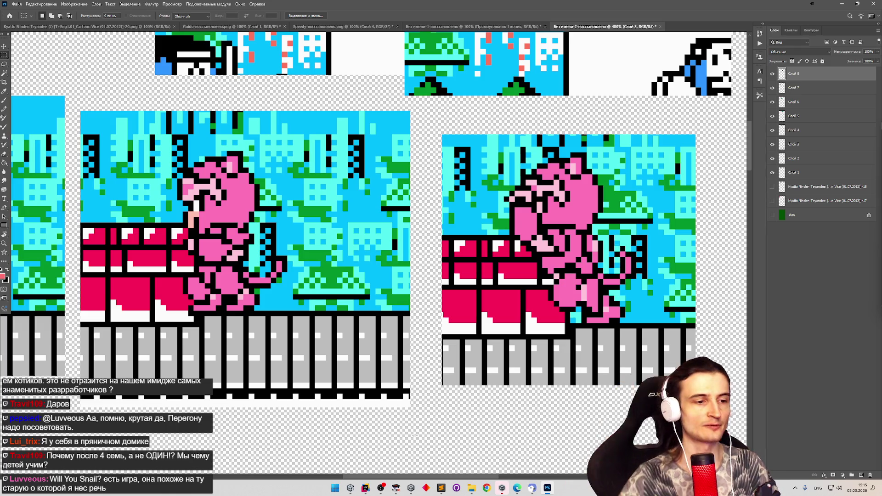
# Search the Start menu for 'paint' and launch Paint.
pyautogui.click(336, 487)
pyautogui.write('paint')
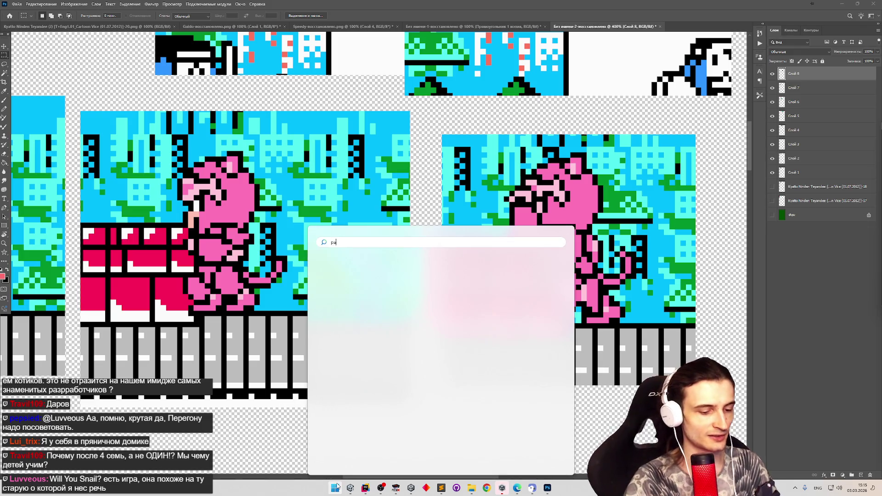
pyautogui.click(345, 296)
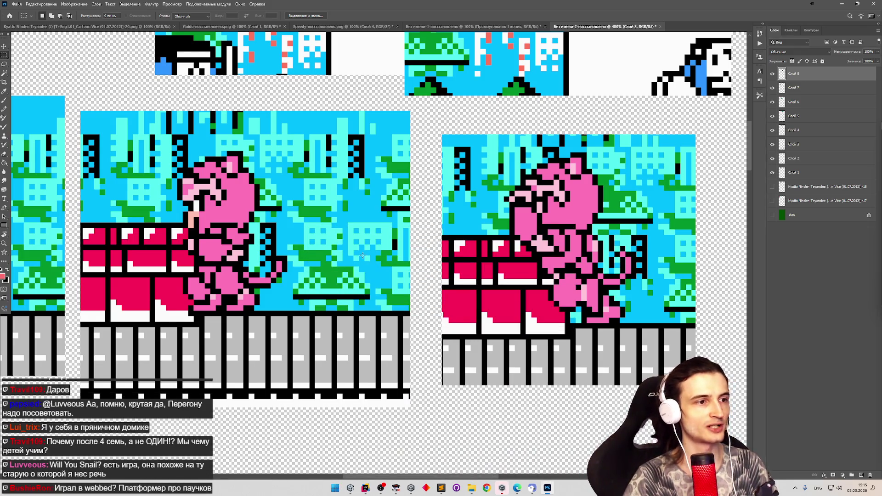
pyautogui.scroll(-5, 365, 256)
pyautogui.scroll(-3, 366, 256)
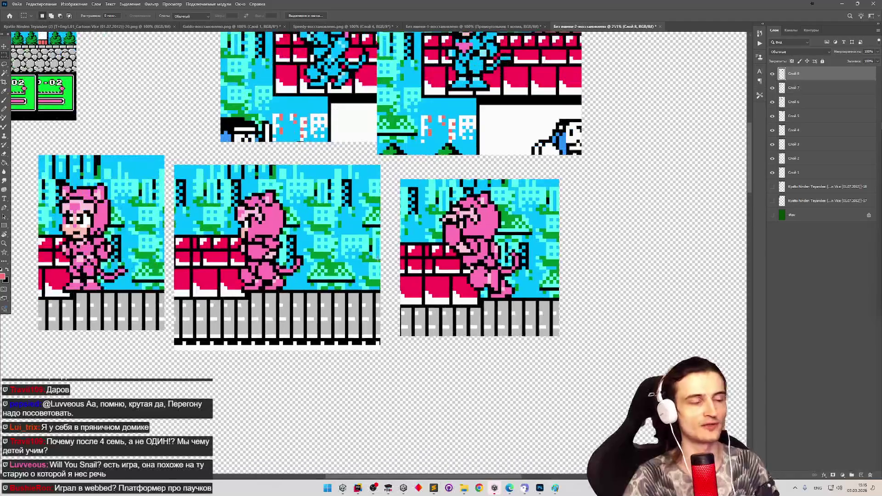
pyautogui.scroll(5, 364, 381)
# With the Pencil tool, sketch three red figures, marks beneath them, and a 3 below.
pyautogui.press('b')
pyautogui.moveTo(340, 225)
pyautogui.mouseDown()
pyautogui.moveTo(347, 216)
pyautogui.moveTo(375, 223)
pyautogui.moveTo(372, 216)
pyautogui.mouseUp()
pyautogui.moveTo(404, 214); pyautogui.dragTo(406, 214)
pyautogui.moveTo(429, 209)
pyautogui.mouseDown()
pyautogui.moveTo(432, 232)
pyautogui.moveTo(419, 196)
pyautogui.moveTo(425, 206)
pyautogui.moveTo(351, 211)
pyautogui.moveTo(373, 191)
pyautogui.moveTo(421, 186)
pyautogui.mouseUp()
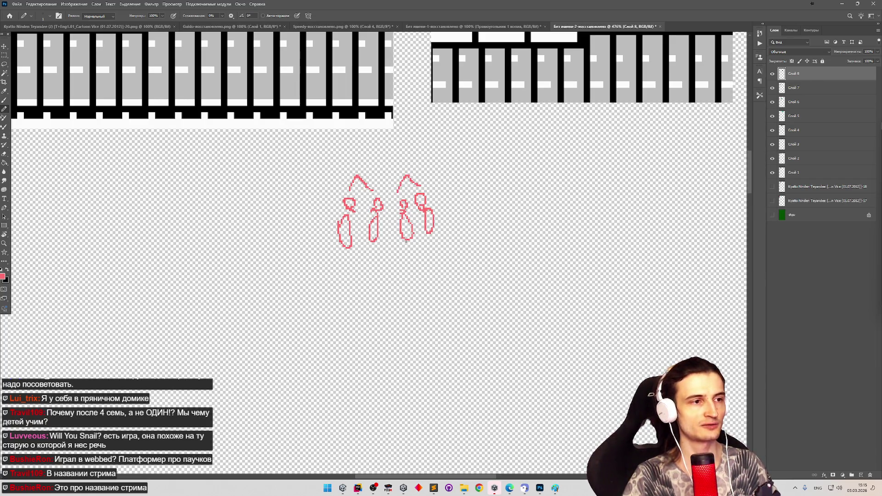
pyautogui.moveTo(364, 262)
pyautogui.mouseDown()
pyautogui.moveTo(381, 281)
pyautogui.moveTo(410, 270)
pyautogui.mouseUp()
pyautogui.moveTo(384, 298); pyautogui.dragTo(395, 320)
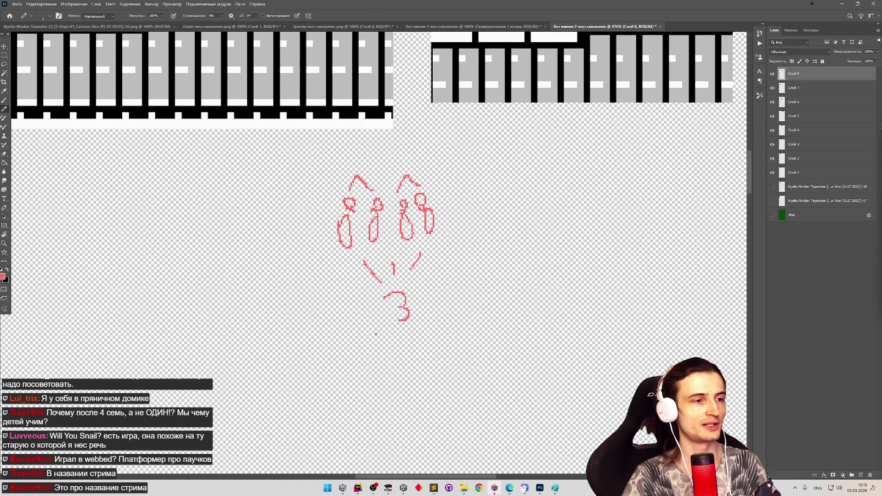
# Draw a red arrow right of the figures, write a number after it, and underline the group.
pyautogui.moveTo(459, 215); pyautogui.dragTo(521, 221)
pyautogui.moveTo(502, 210); pyautogui.dragTo(500, 228)
pyautogui.moveTo(548, 202)
pyautogui.mouseDown()
pyautogui.moveTo(564, 200)
pyautogui.moveTo(559, 222)
pyautogui.mouseUp()
pyautogui.moveTo(557, 211); pyautogui.dragTo(585, 214)
pyautogui.moveTo(334, 259); pyautogui.dragTo(468, 252)
# Add a row of small figures below the 3, cross some out, and box the first with an arrow.
pyautogui.moveTo(370, 361)
pyautogui.mouseDown()
pyautogui.moveTo(401, 377)
pyautogui.moveTo(396, 367)
pyautogui.mouseUp()
pyautogui.moveTo(399, 346)
pyautogui.mouseDown()
pyautogui.moveTo(443, 354)
pyautogui.moveTo(439, 363)
pyautogui.mouseUp()
pyautogui.moveTo(386, 340)
pyautogui.mouseDown()
pyautogui.moveTo(412, 376)
pyautogui.moveTo(391, 378)
pyautogui.mouseUp()
pyautogui.moveTo(418, 343)
pyautogui.mouseDown()
pyautogui.moveTo(430, 363)
pyautogui.moveTo(415, 371)
pyautogui.moveTo(455, 365)
pyautogui.moveTo(435, 365)
pyautogui.mouseUp()
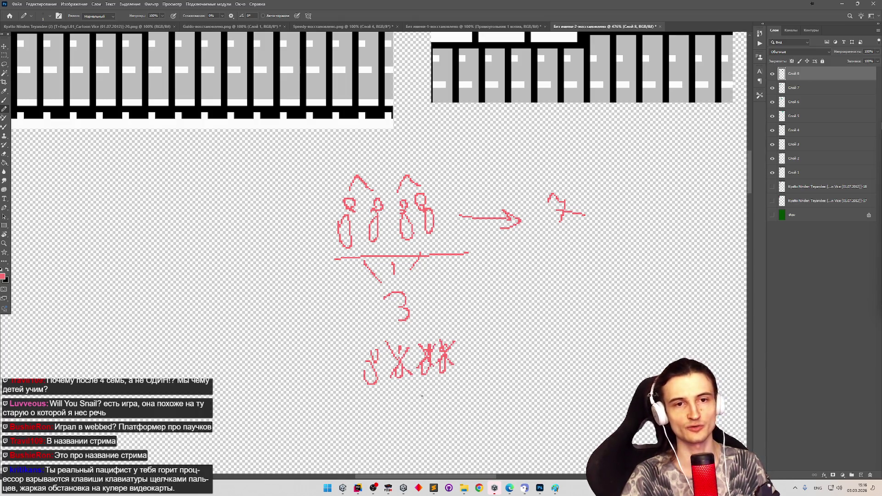
pyautogui.moveTo(346, 352)
pyautogui.mouseDown()
pyautogui.moveTo(394, 355)
pyautogui.moveTo(395, 388)
pyautogui.mouseUp()
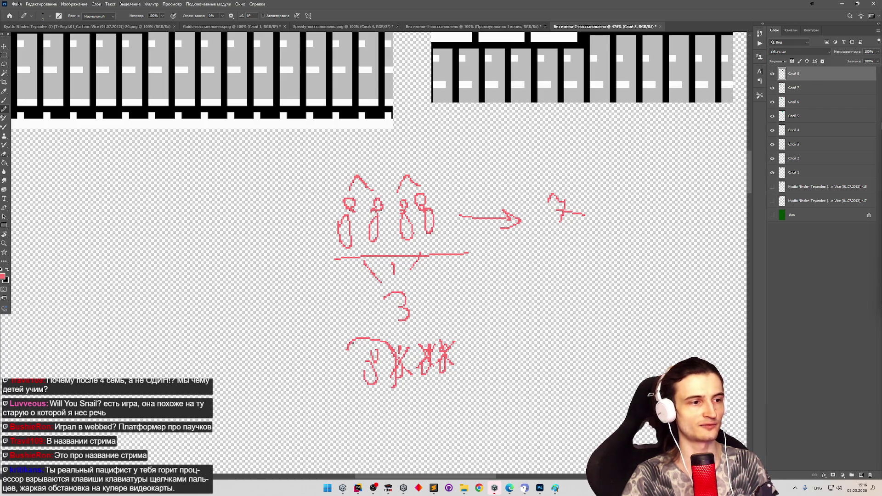
pyautogui.hotkey('ctrl', 'z')
pyautogui.moveTo(353, 343)
pyautogui.mouseDown()
pyautogui.moveTo(386, 390)
pyautogui.moveTo(351, 336)
pyautogui.moveTo(271, 334)
pyautogui.mouseUp()
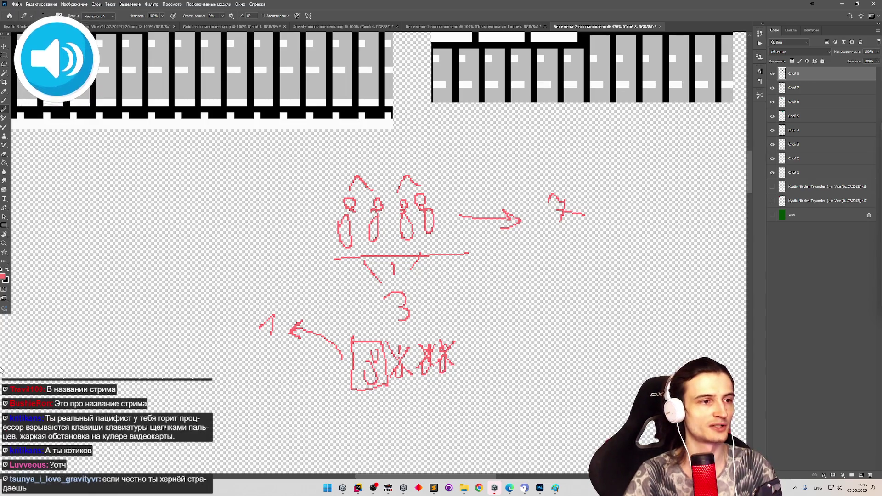
pyautogui.moveTo(228, 367); pyautogui.dragTo(504, 316)
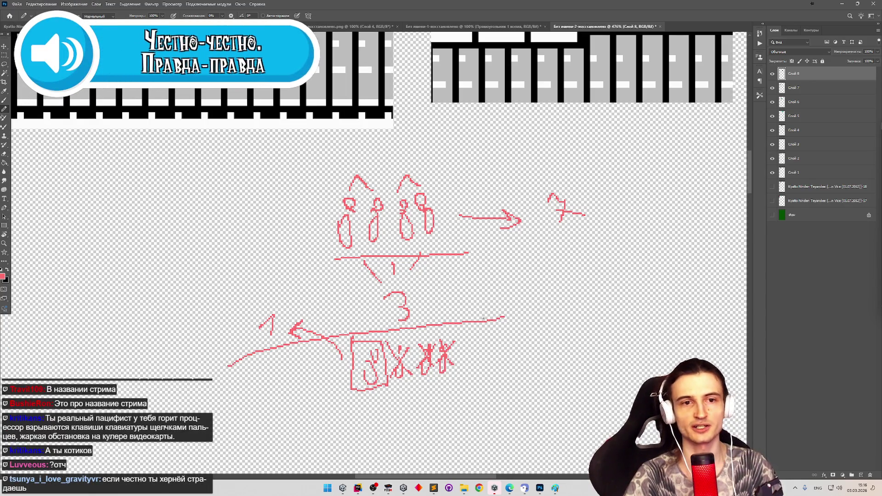
pyautogui.hotkey('ctrl', 'z')
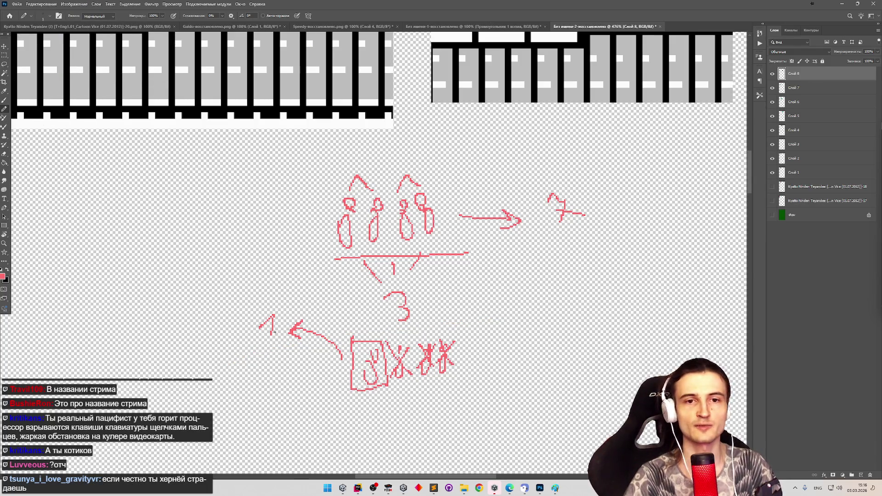
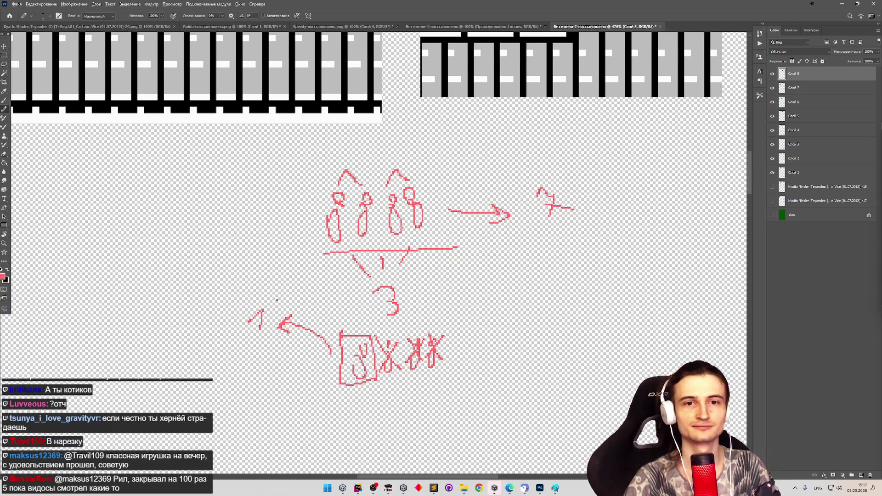
# Zoom around the original game's annotated cat screenshots in Photoshop to compare them.
pyautogui.scroll(-2, 280, 298)
pyautogui.scroll(-2, 279, 298)
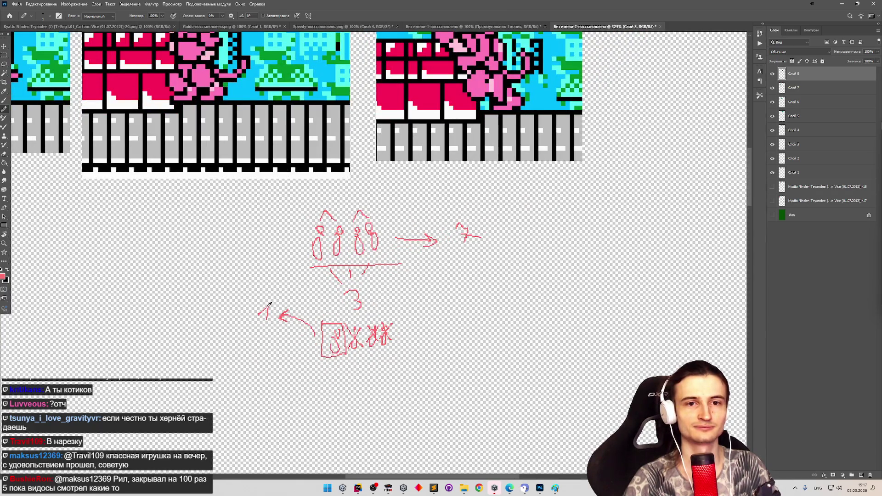
pyautogui.scroll(-3, 269, 304)
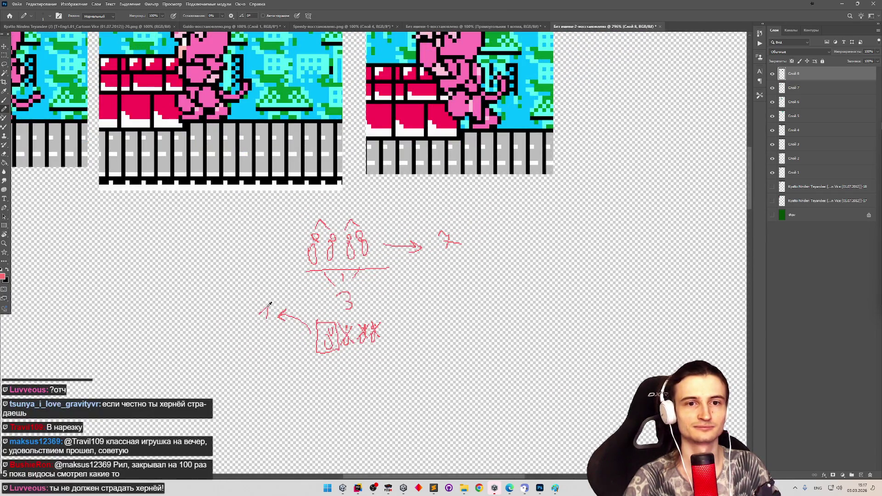
pyautogui.scroll(-1, 269, 304)
pyautogui.scroll(-2, 270, 304)
pyautogui.scroll(2, 189, 317)
pyautogui.scroll(-2, 267, 262)
pyautogui.scroll(4, 246, 182)
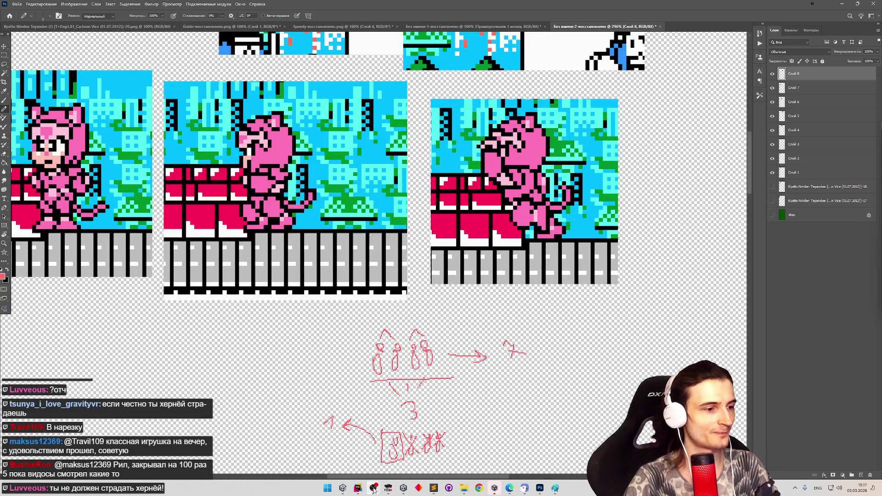
# Open Polly's sprite sheet from Sprites/Characters in Unity's Sprite Editor.
pyautogui.click(342, 488)
pyautogui.click(347, 310)
pyautogui.click(773, 119)
# Select the front-facing Polly_10 frame and set its custom pivot X to 19.
pyautogui.scroll(2, 432, 146)
pyautogui.scroll(5, 432, 146)
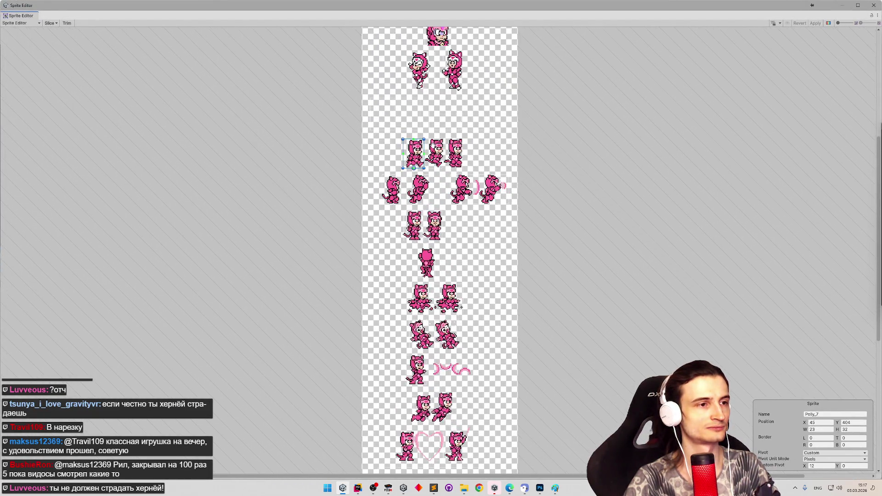
pyautogui.scroll(3, 392, 185)
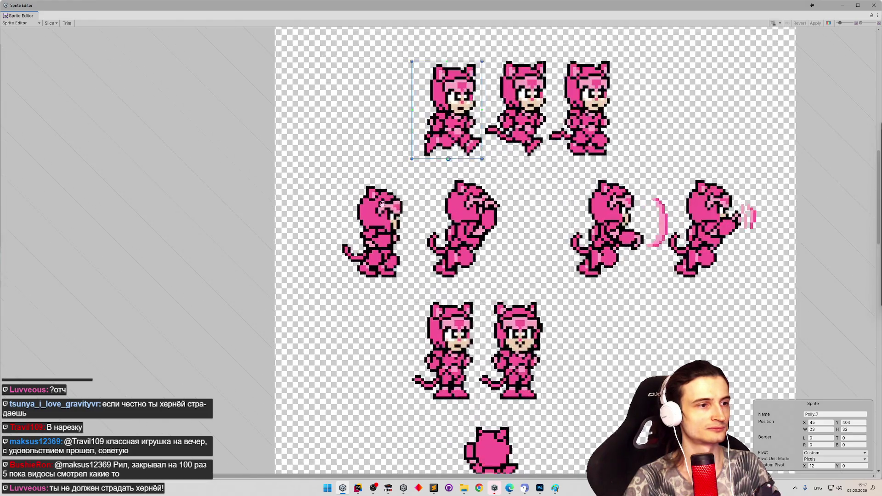
pyautogui.click(555, 488)
pyautogui.click(554, 488)
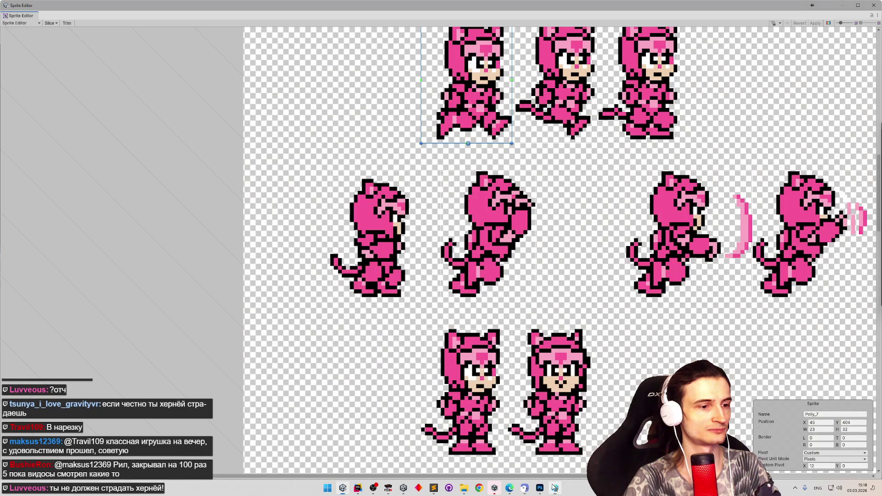
pyautogui.click(362, 484)
pyautogui.click(362, 484)
pyautogui.scroll(-2, 381, 350)
pyautogui.scroll(1, 381, 350)
pyautogui.scroll(2, 417, 411)
pyautogui.click(469, 382)
pyautogui.scroll(1, 479, 408)
pyautogui.scroll(1, 480, 404)
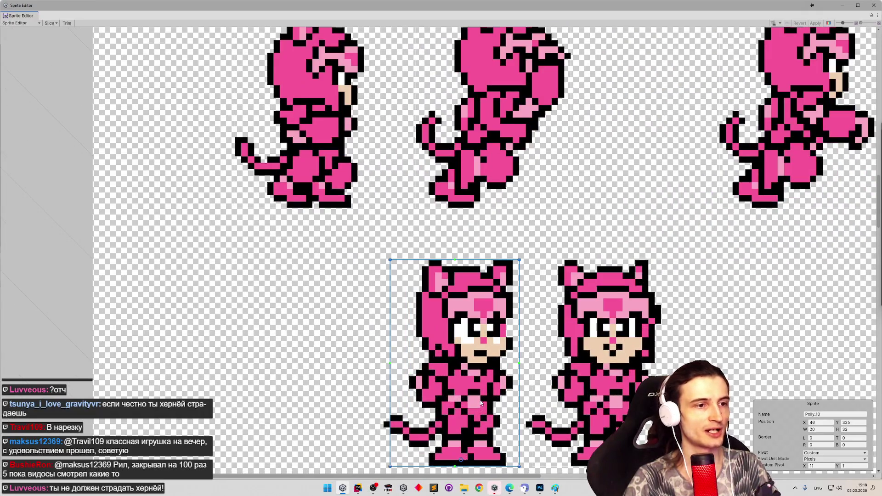
pyautogui.scroll(-1, 464, 450)
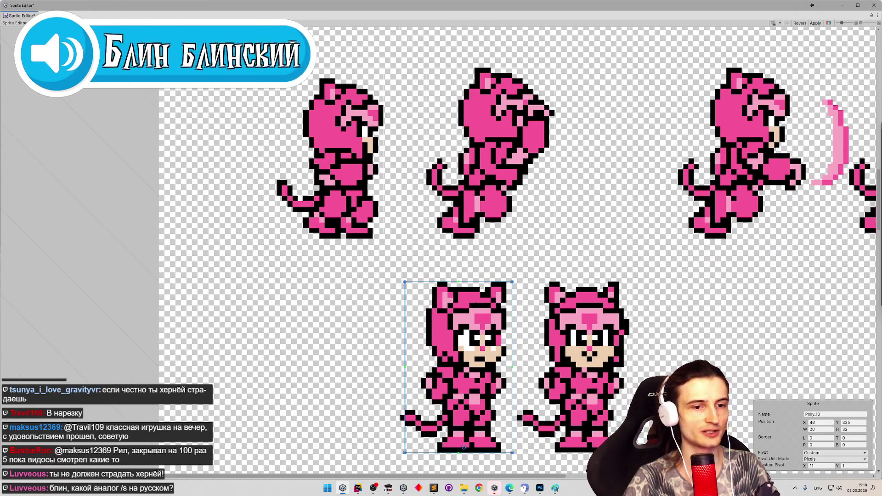
pyautogui.click(809, 465)
pyautogui.write('19')
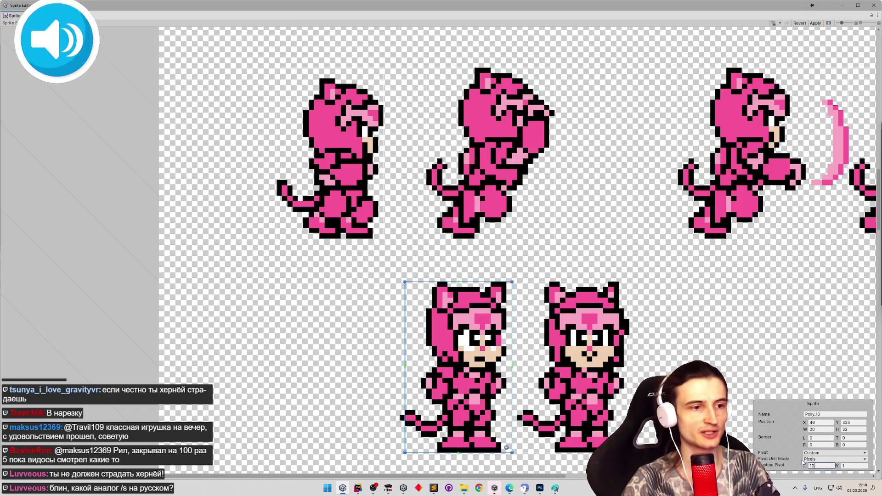
# Try several custom pivot X values for Polly_11, settling on 12.
pyautogui.click(369, 196)
pyautogui.click(820, 465)
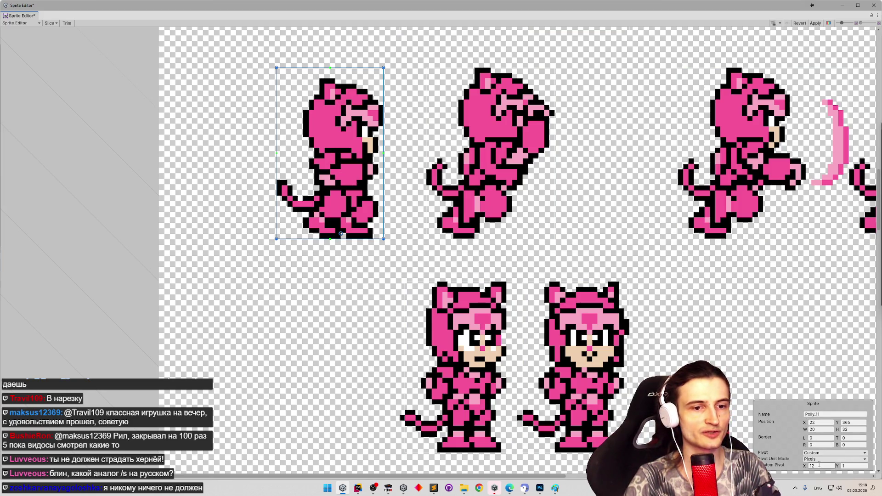
pyautogui.write('19')
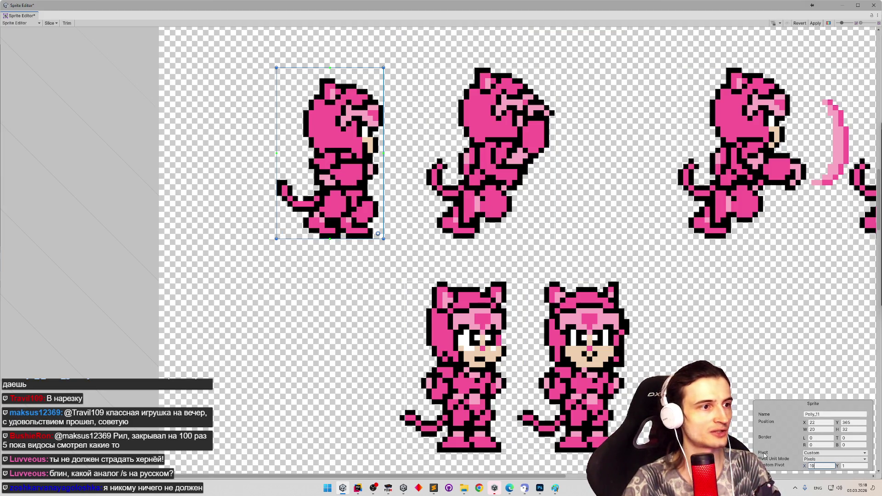
pyautogui.press('BackSpace')
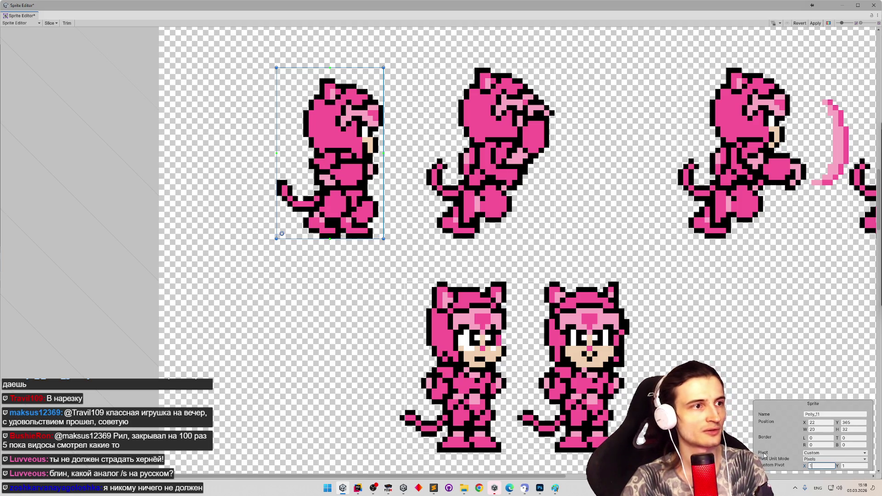
pyautogui.write('2')
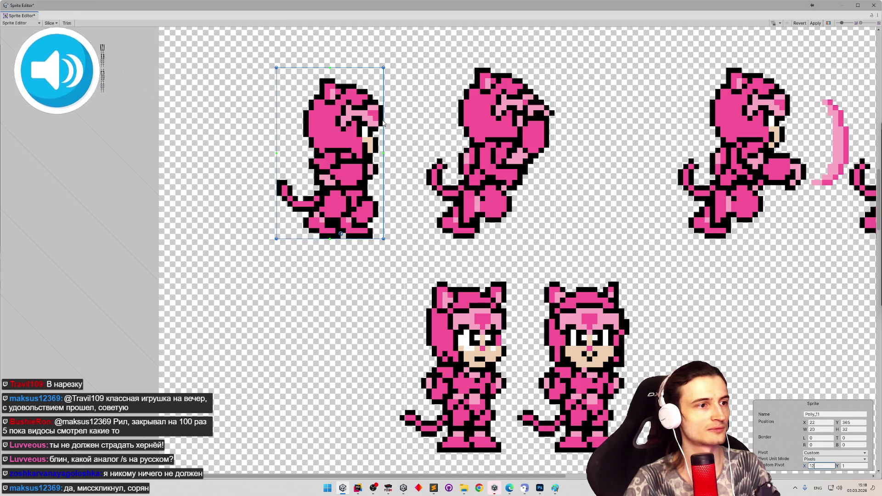
pyautogui.write('20')
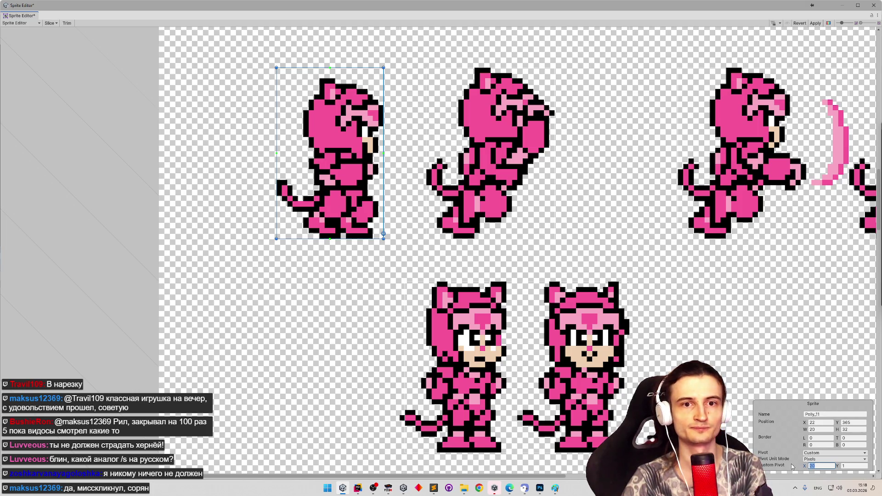
pyautogui.moveTo(804, 467); pyautogui.dragTo(801, 468)
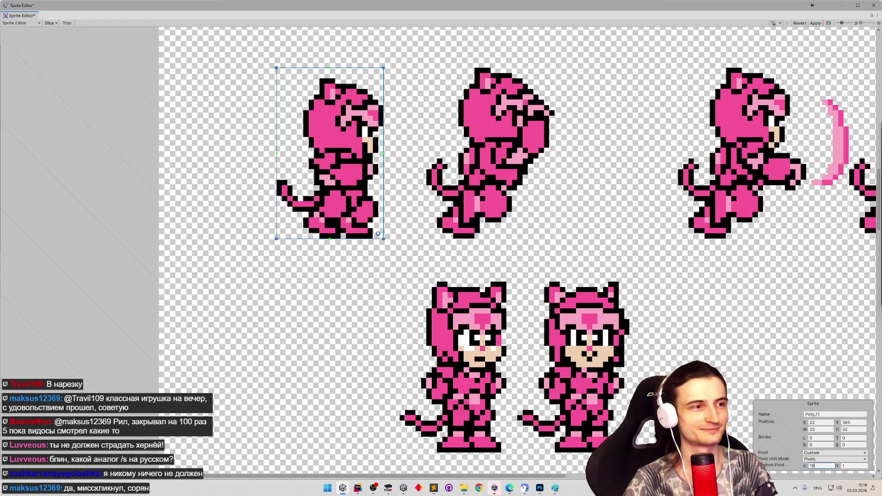
pyautogui.press('BackSpace')
pyautogui.write('2')
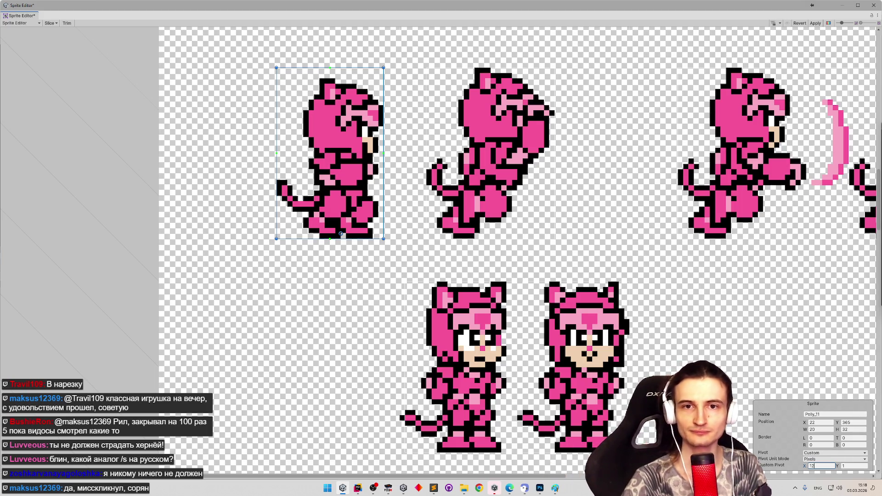
pyautogui.hotkey('alt', 'Tab')
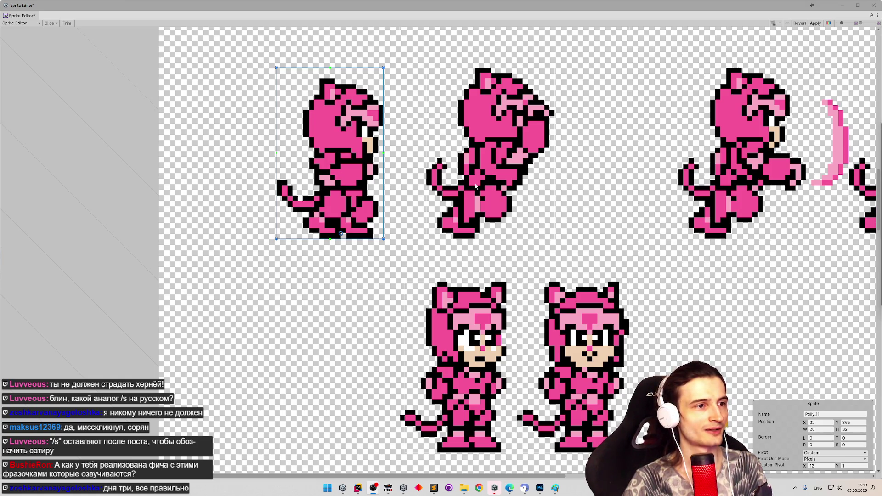
# Check the blank untitled Paint canvas against Photoshop, then close the Paint window.
pyautogui.click(555, 487)
pyautogui.click(554, 487)
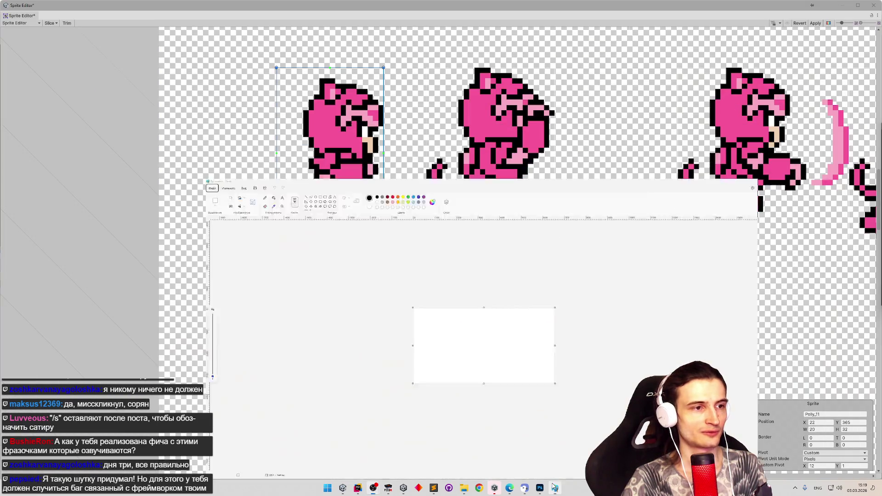
pyautogui.click(554, 487)
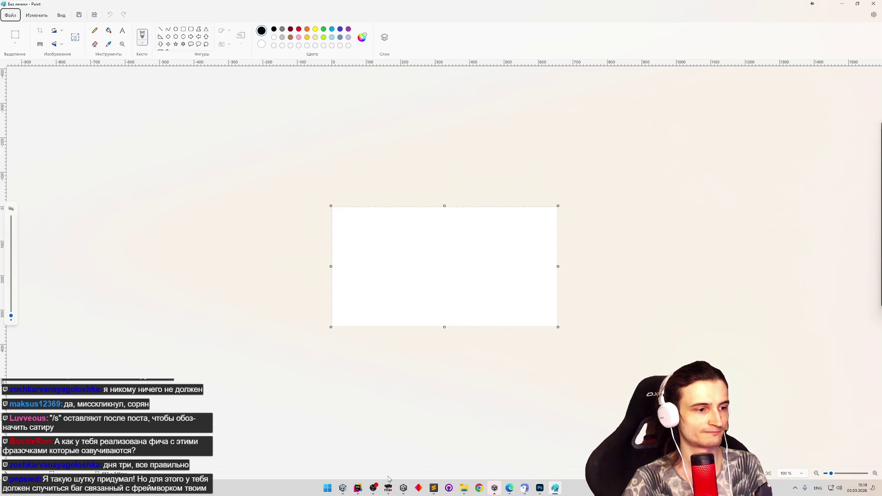
pyautogui.click(540, 490)
pyautogui.click(540, 490)
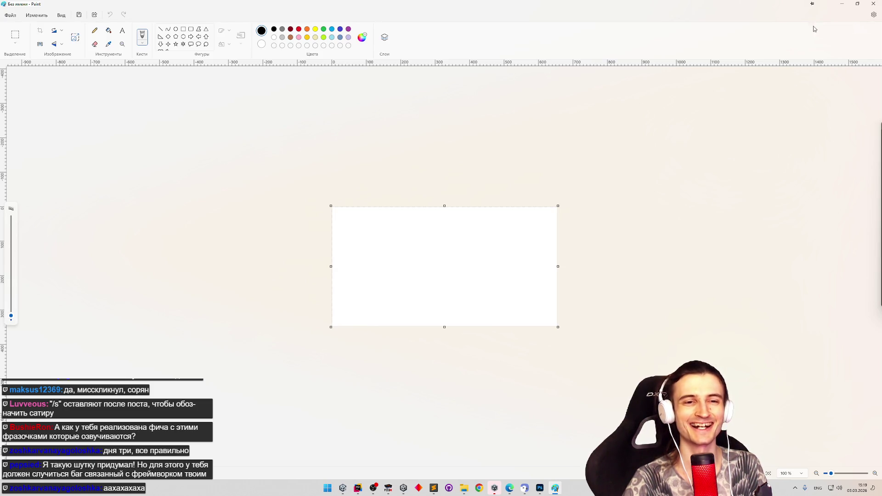
pyautogui.click(872, 4)
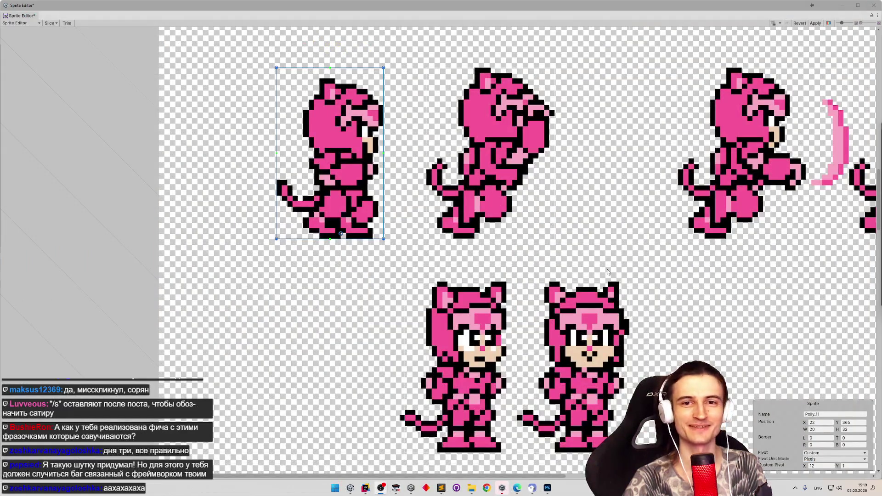
pyautogui.click(547, 488)
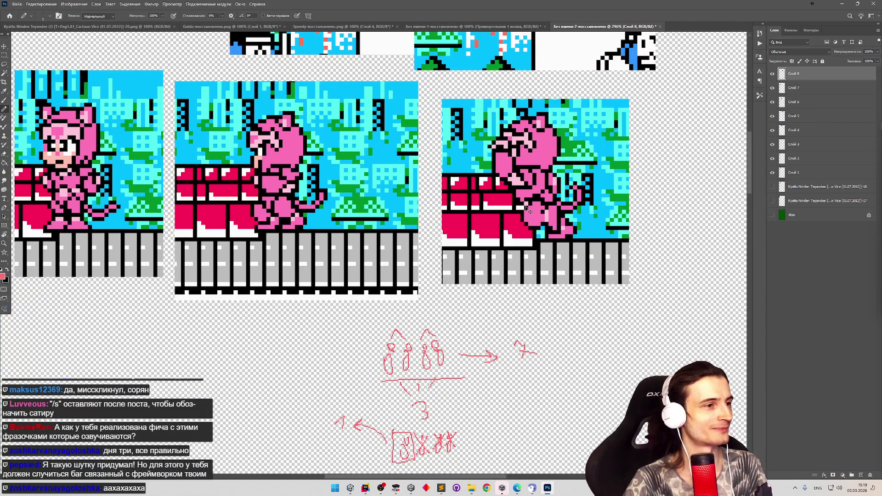
pyautogui.scroll(3, 525, 209)
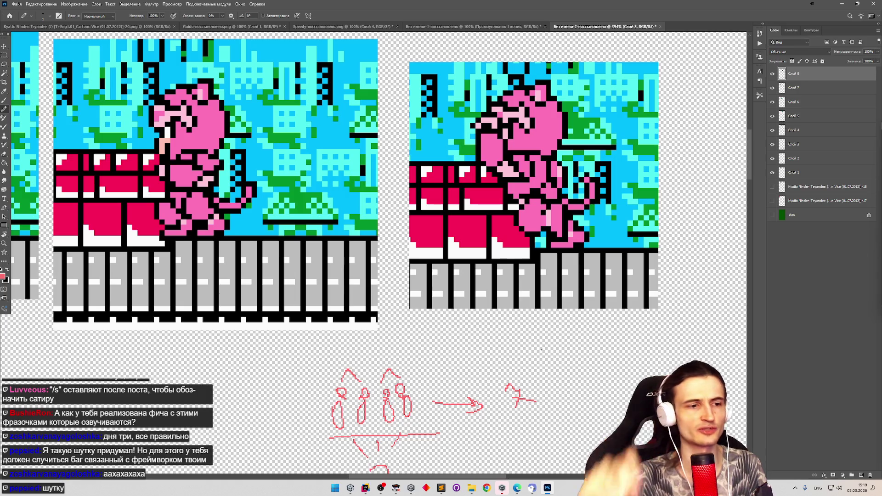
pyautogui.click(551, 486)
pyautogui.click(479, 215)
pyautogui.click(335, 228)
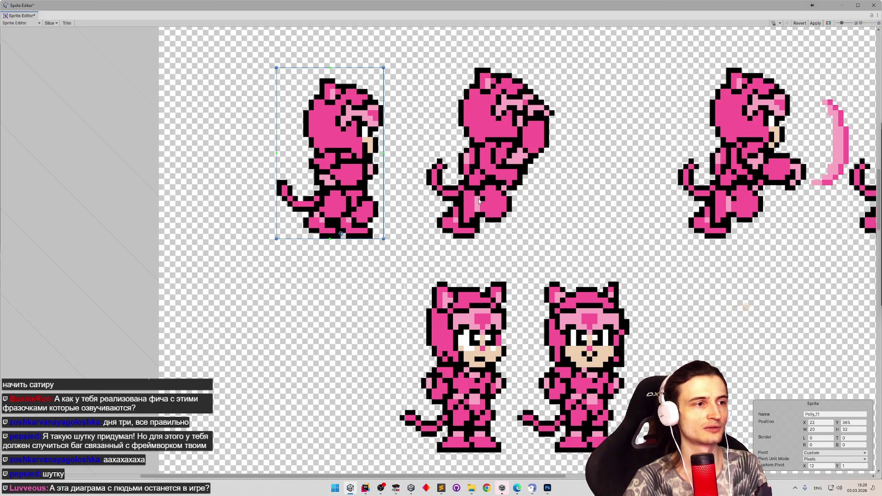
# Set Polly_18's custom pivot X to 2, dragging the pivot handle left.
pyautogui.click(479, 202)
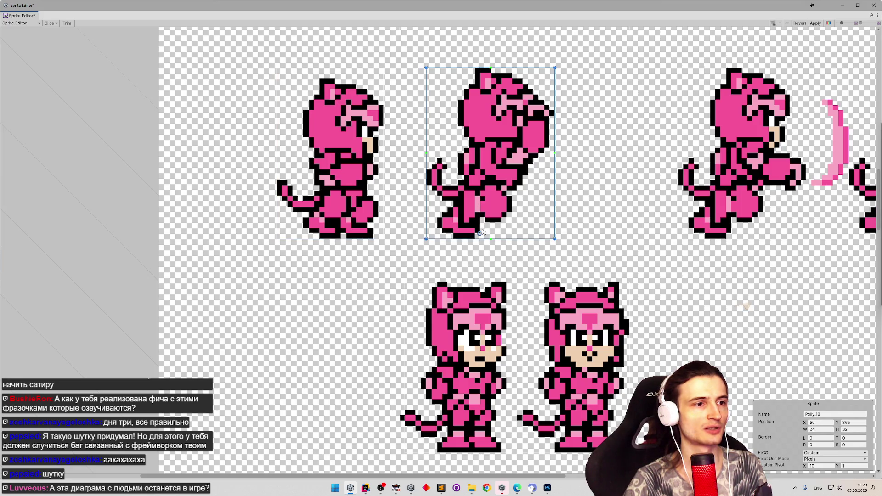
pyautogui.click(823, 466)
pyautogui.write('4')
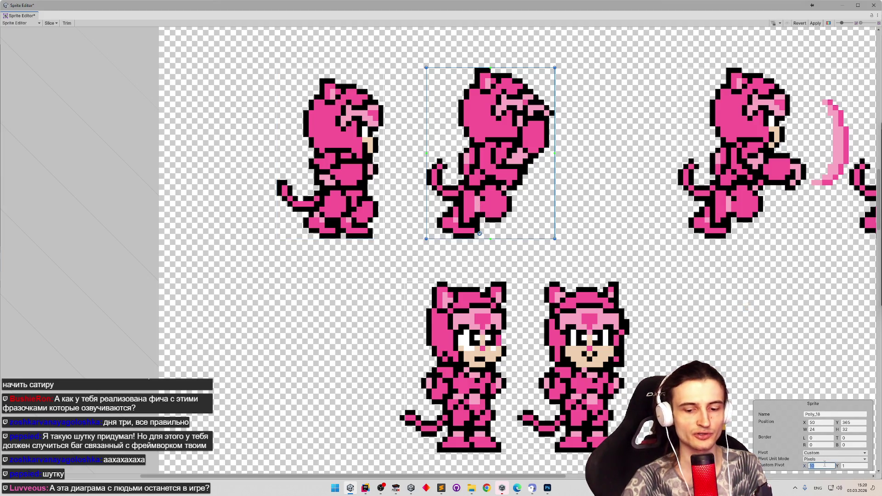
pyautogui.press('BackSpace')
pyautogui.write('10')
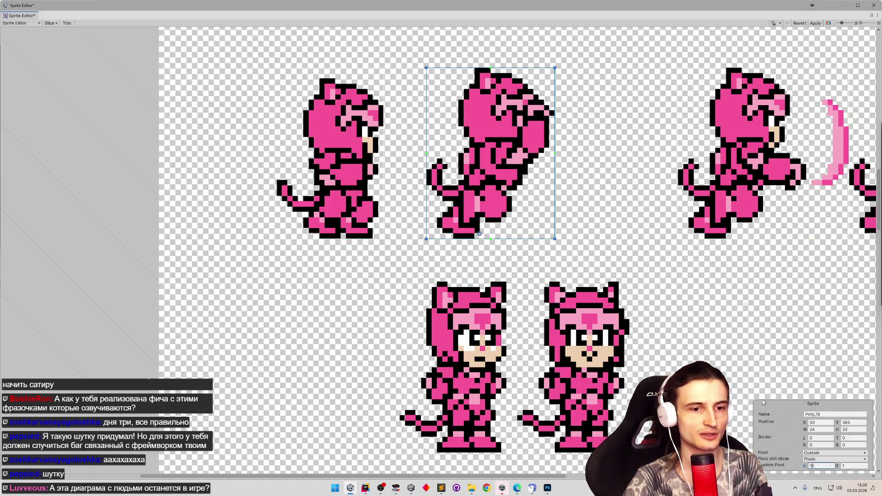
pyautogui.moveTo(477, 238); pyautogui.dragTo(437, 238)
pyautogui.click(810, 465)
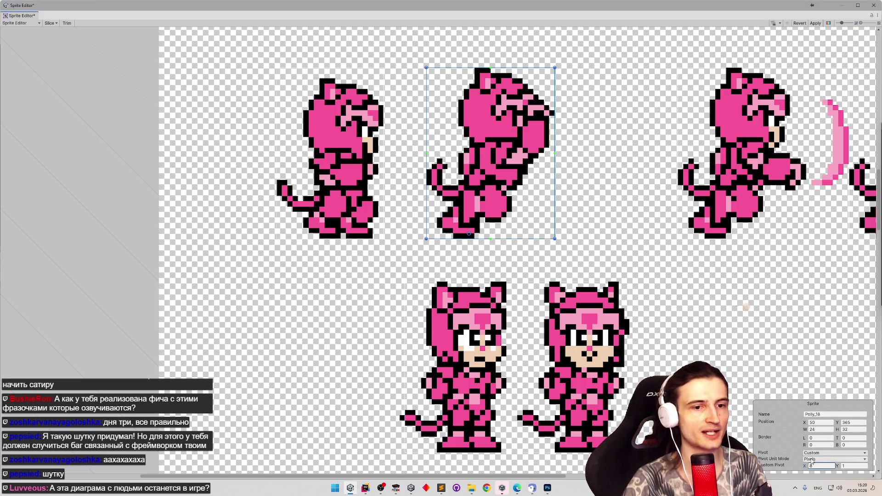
# Set the Polly_12 attack frame's custom pivot X to 2, checking the Photoshop reference.
pyautogui.moveTo(568, 236); pyautogui.dragTo(463, 235)
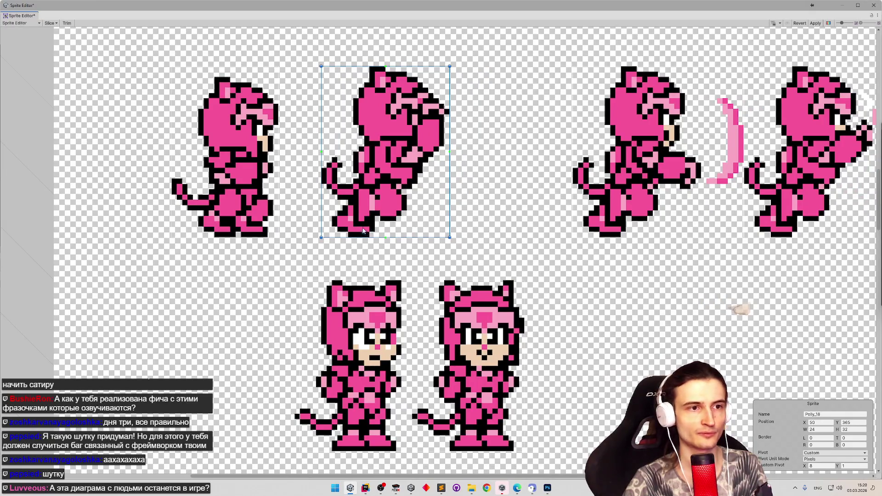
pyautogui.click(609, 213)
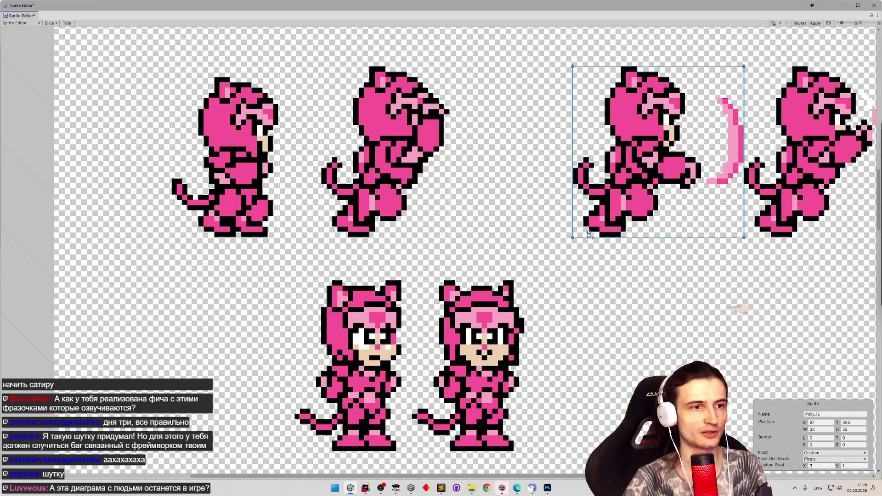
pyautogui.click(822, 465)
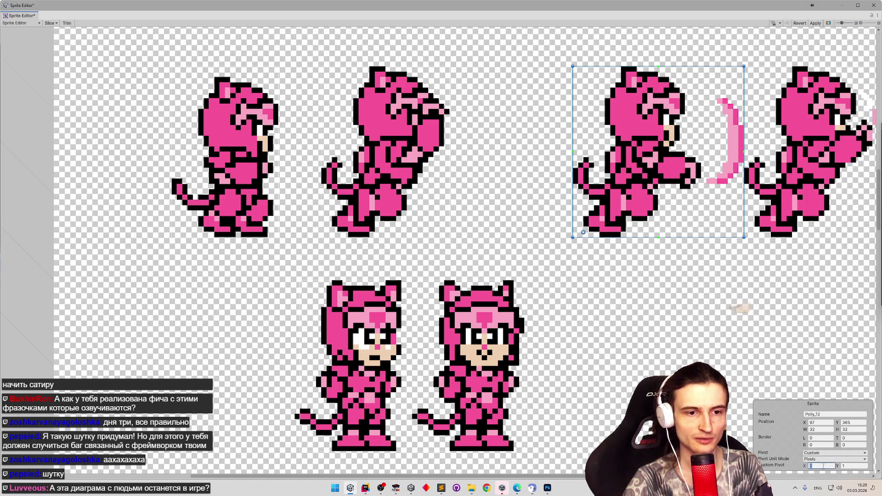
pyautogui.write('2+6')
pyautogui.moveTo(724, 299); pyautogui.dragTo(580, 220)
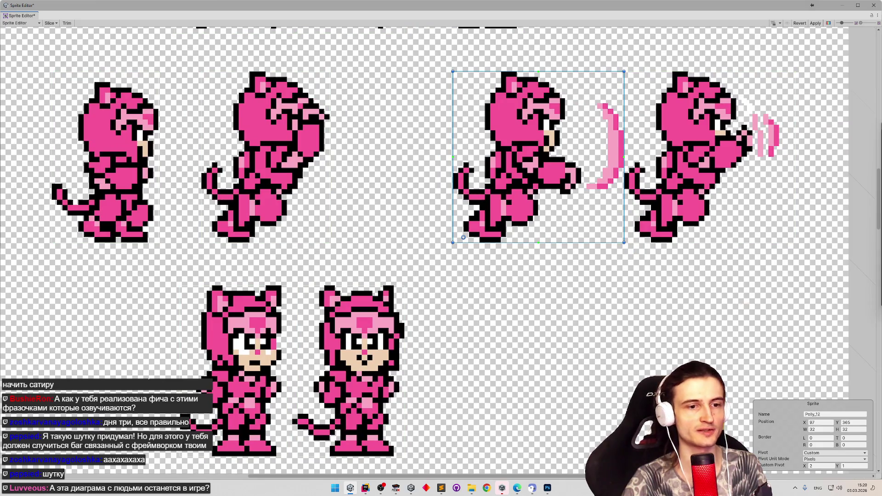
pyautogui.click(546, 491)
pyautogui.click(546, 491)
pyautogui.click(821, 465)
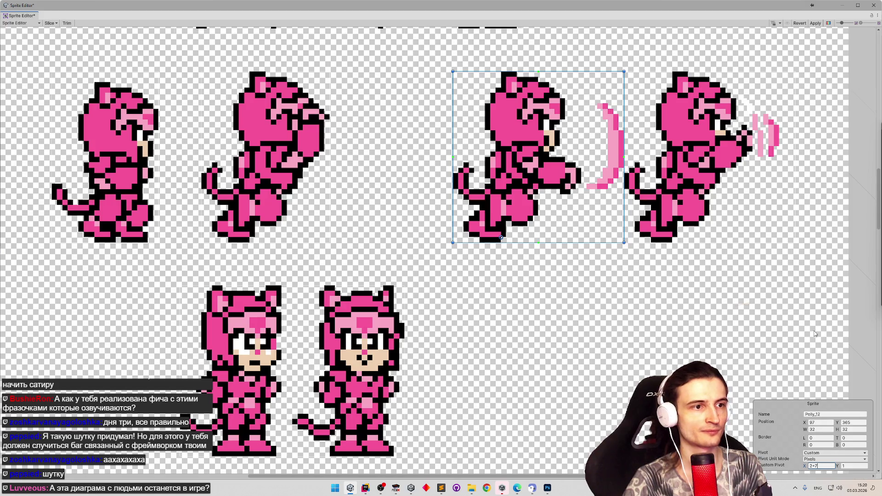
# Move Polly_13's pivot to X 2 and close the Sprite Editor.
pyautogui.click(684, 197)
pyautogui.click(821, 465)
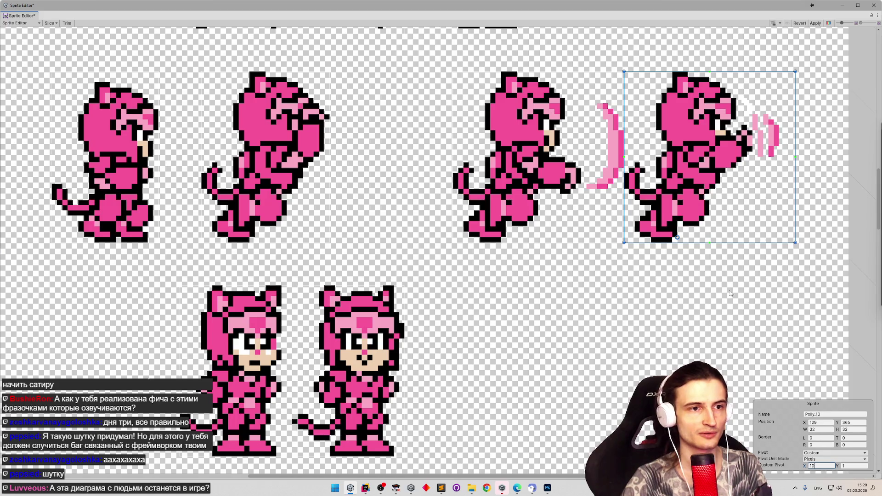
pyautogui.moveTo(679, 241); pyautogui.dragTo(637, 240)
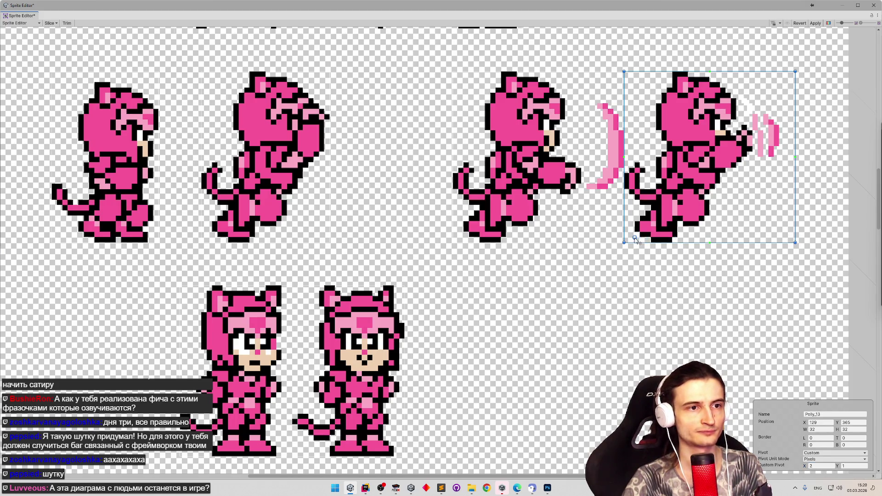
pyautogui.click(818, 466)
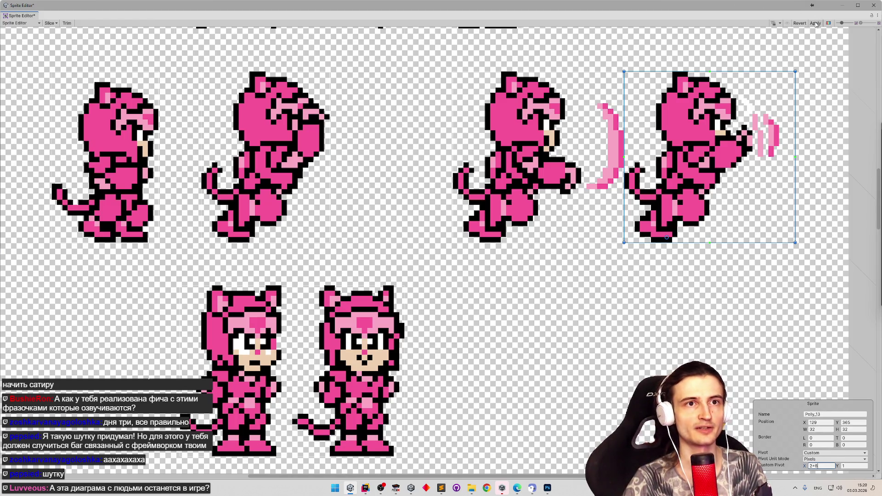
pyautogui.click(873, 5)
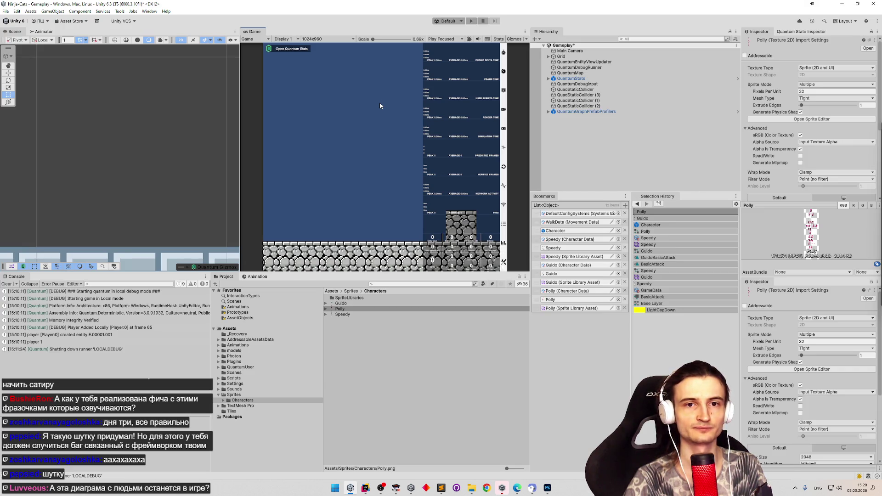
pyautogui.hotkey('ctrl', 'p')
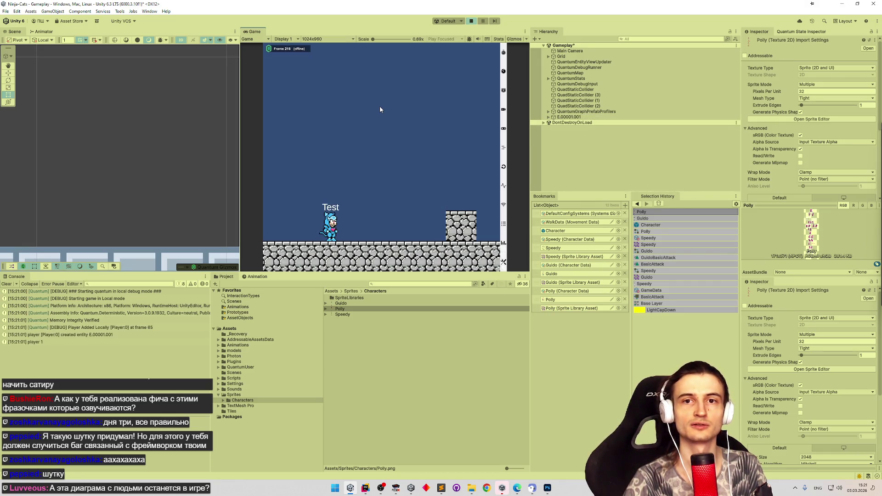
pyautogui.hotkey('shift', 'space')
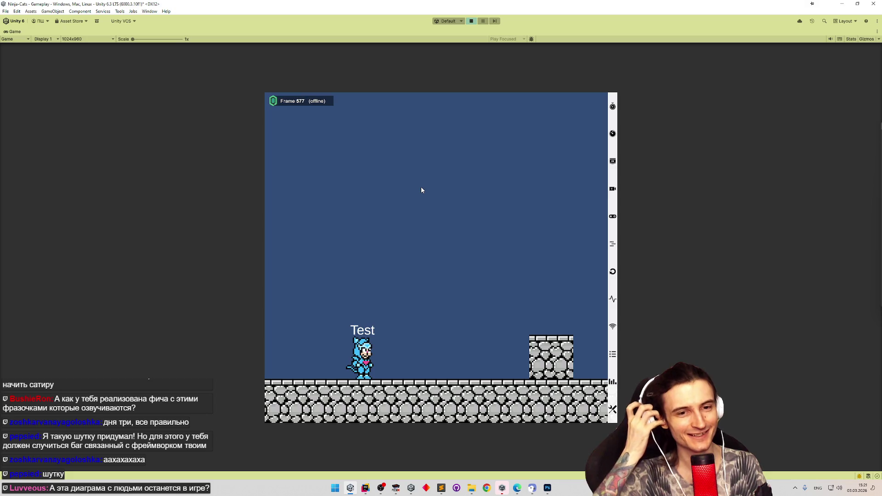
pyautogui.click(421, 189)
pyautogui.click(422, 190)
pyautogui.hotkey('ctrl', 'p')
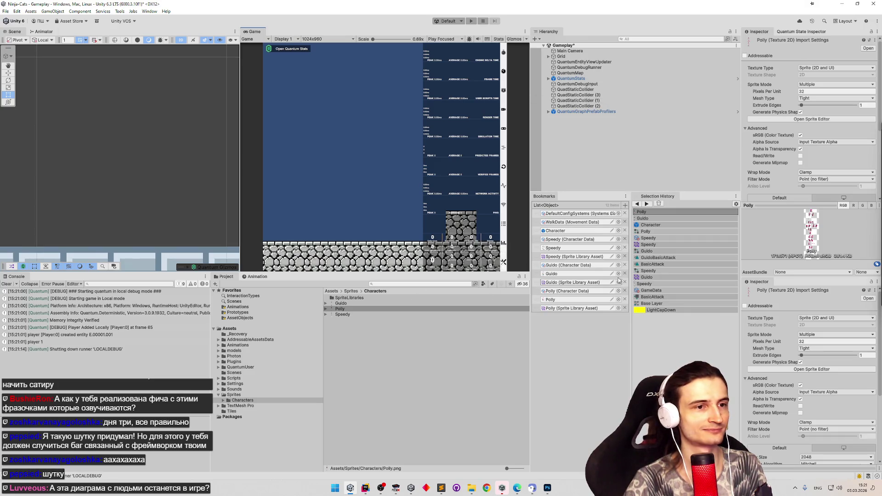
pyautogui.click(661, 226)
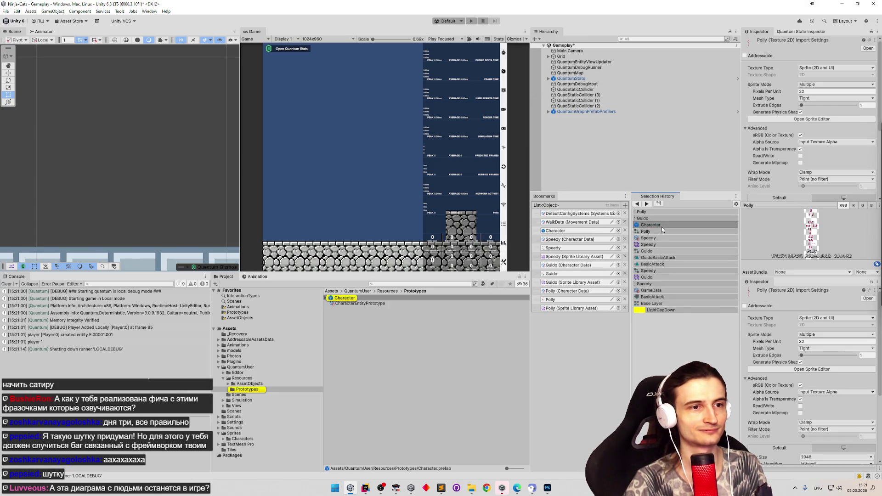
# Open the Character prefab, select its Animator object and bring up the Controller picker.
pyautogui.doubleClick(362, 298)
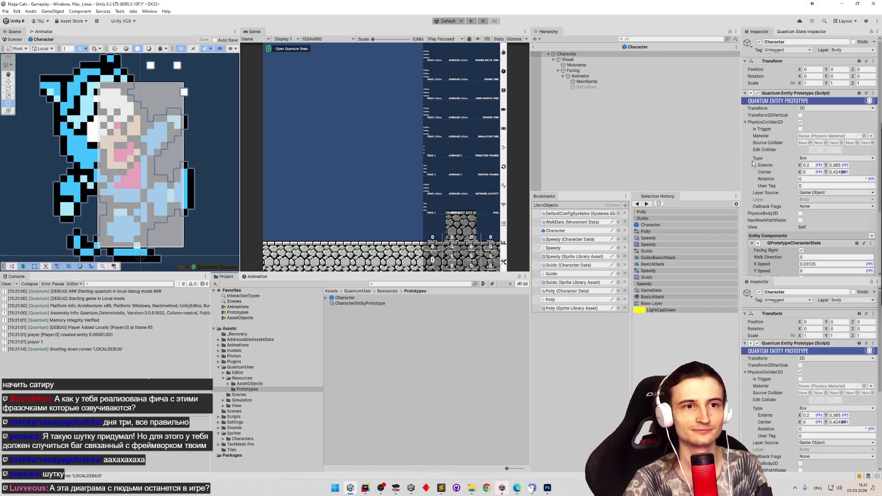
pyautogui.scroll(-5, 881, 168)
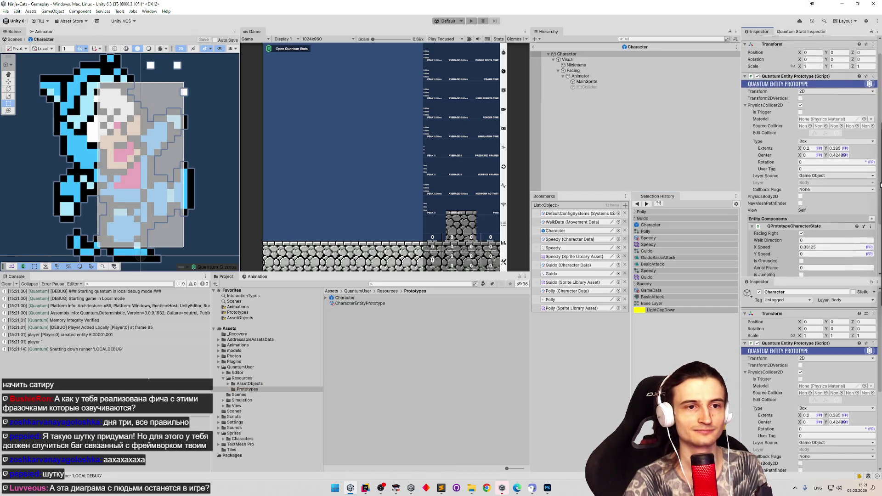
pyautogui.scroll(2, 877, 224)
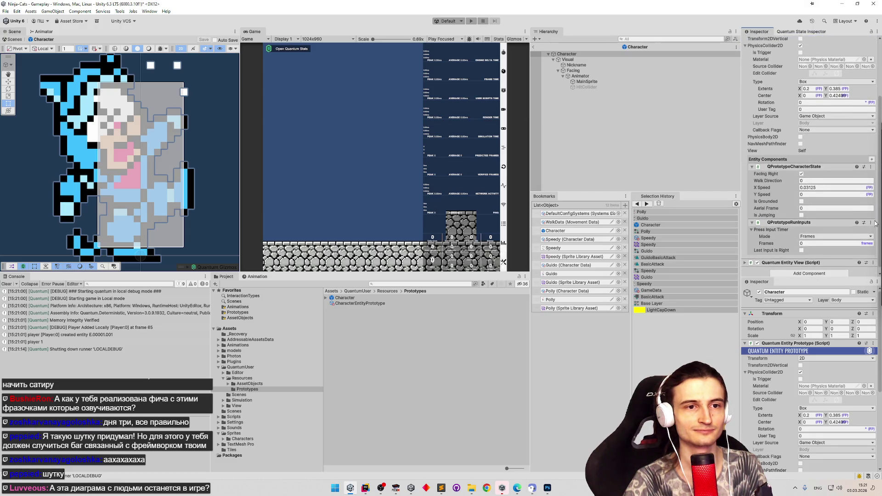
pyautogui.scroll(1, 876, 202)
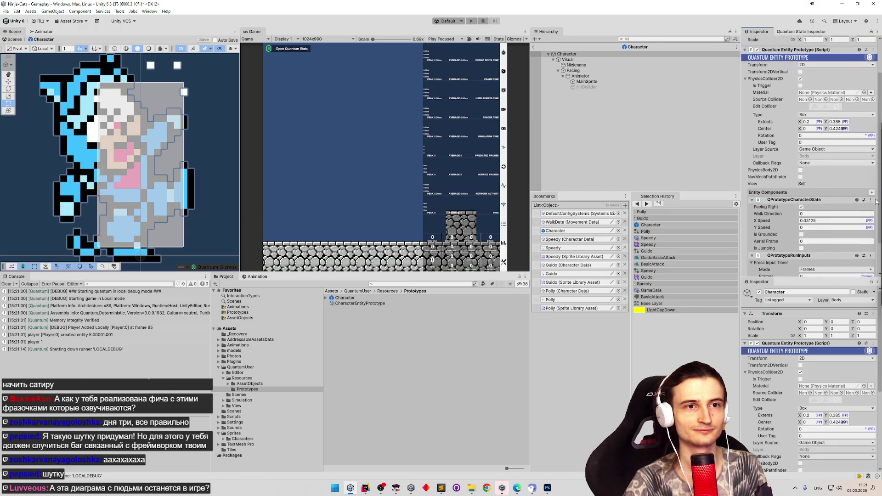
pyautogui.scroll(-3, 876, 202)
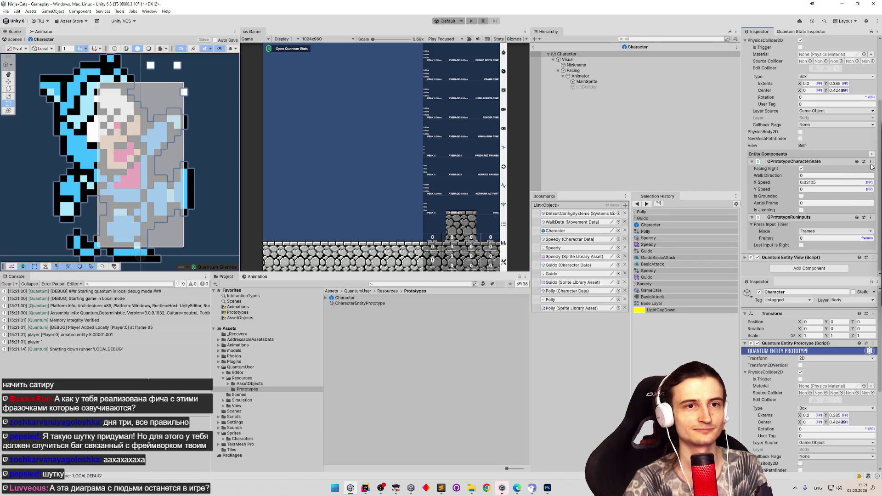
pyautogui.moveTo(880, 166); pyautogui.dragTo(881, 168)
pyautogui.scroll(3, 870, 134)
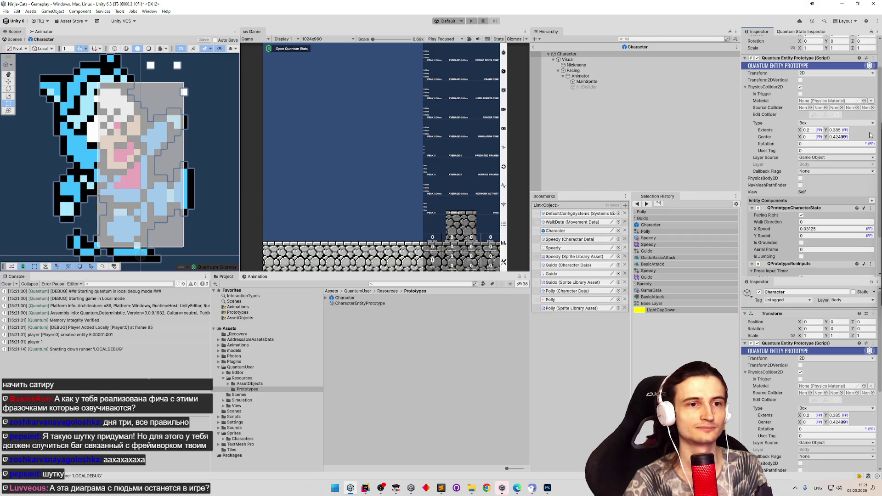
pyautogui.scroll(-1, 869, 136)
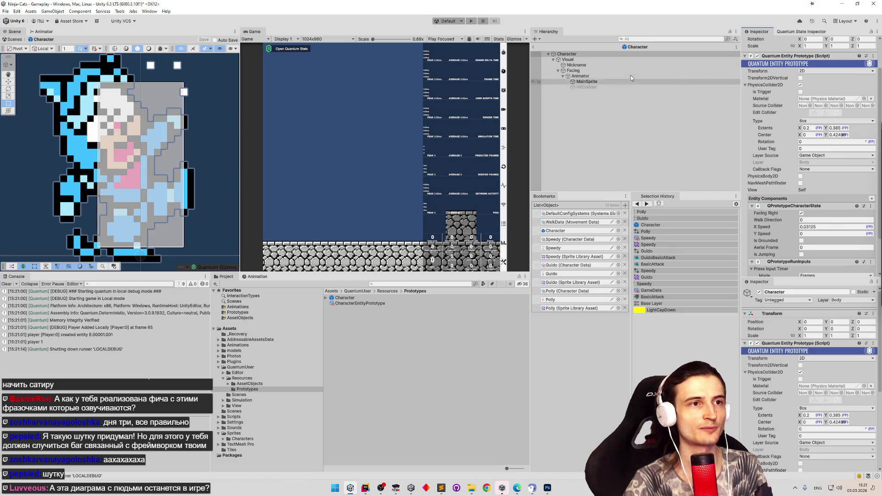
pyautogui.click(580, 76)
pyautogui.click(876, 102)
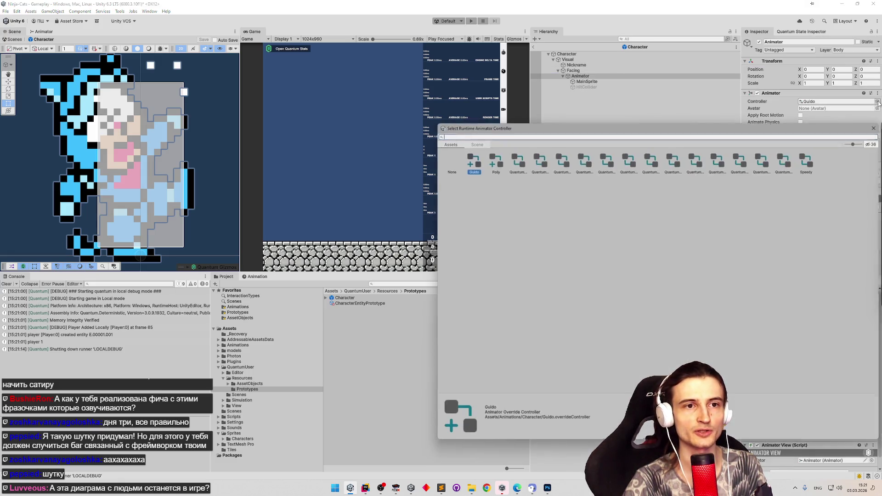
# Assign the Polly controller and Polly sprite library, save the prefab, and start Play mode.
pyautogui.doubleClick(509, 156)
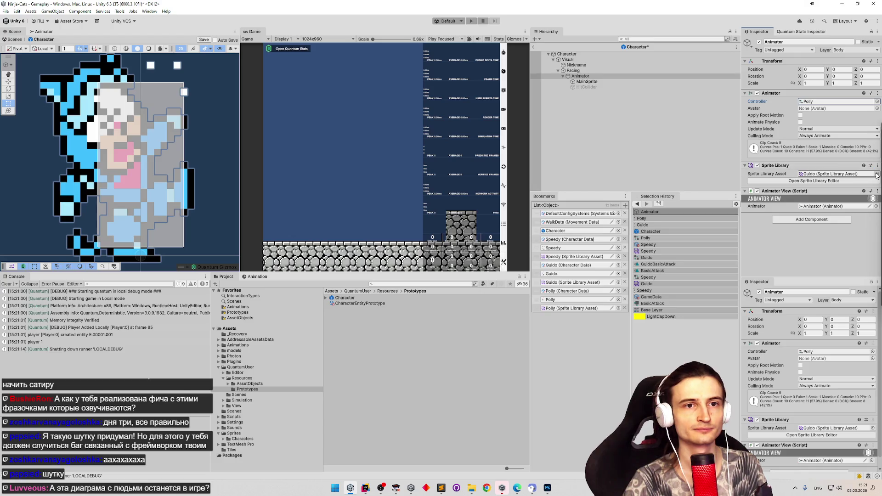
pyautogui.click(876, 174)
pyautogui.doubleClick(493, 195)
pyautogui.hotkey('ctrl', 's')
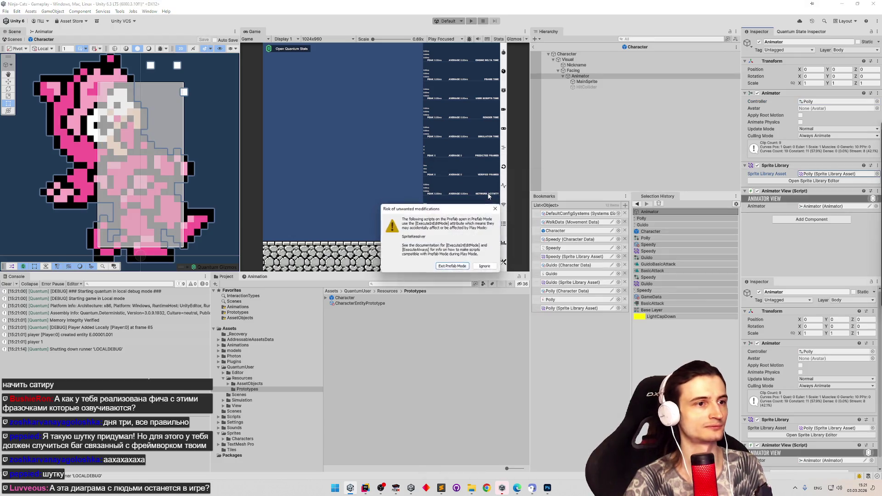
pyautogui.press('Return')
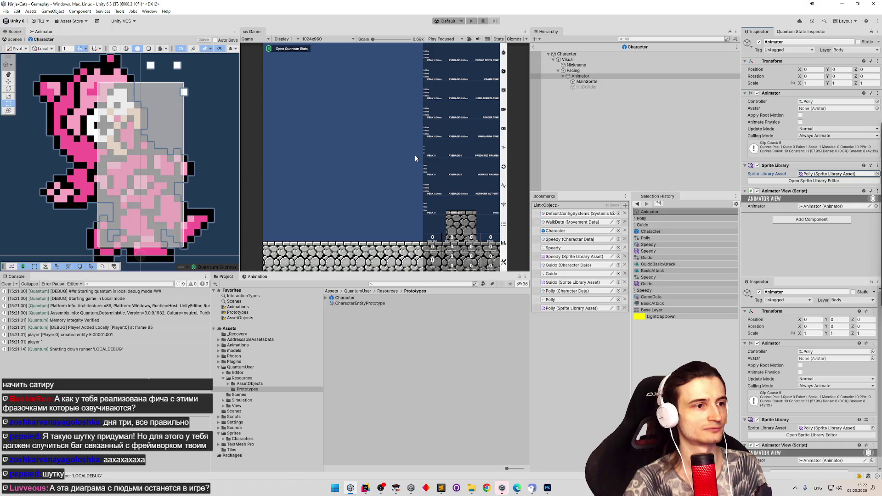
pyautogui.hotkey('ctrl', 'p')
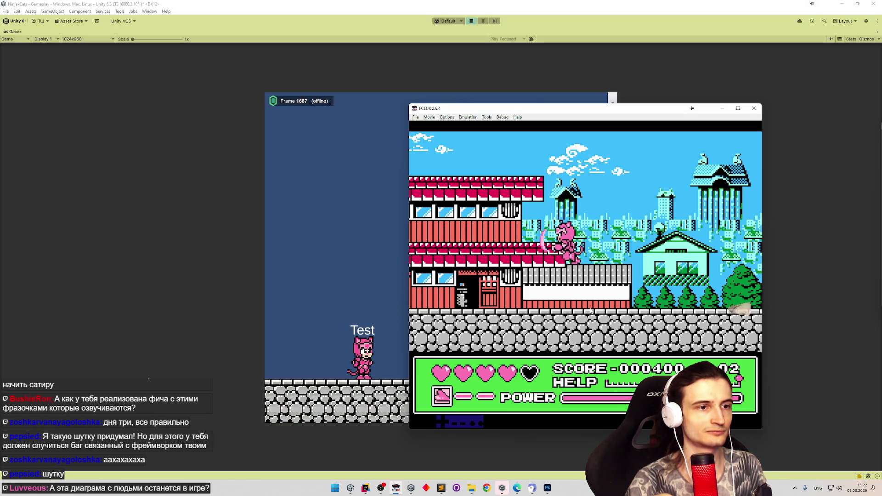
# Stop the test run, reopen the pink Character prefab and widen its Scene view.
pyautogui.click(722, 107)
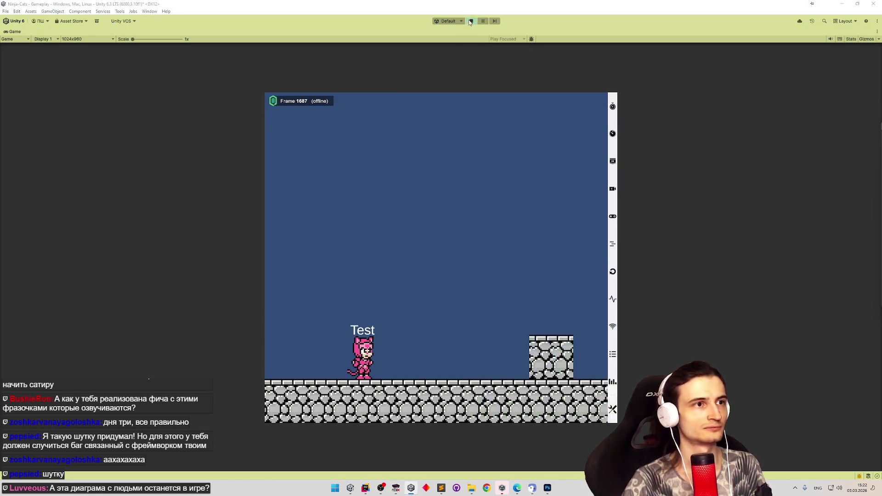
pyautogui.hotkey('ctrl', 'p')
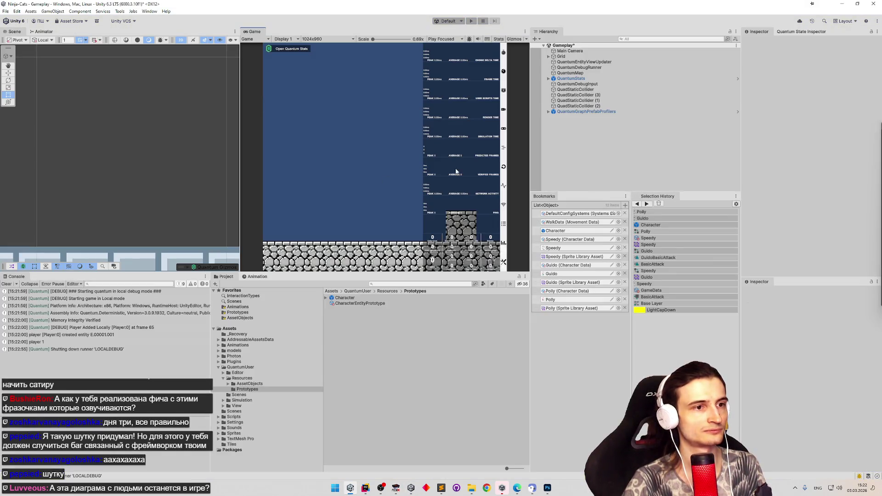
pyautogui.doubleClick(345, 299)
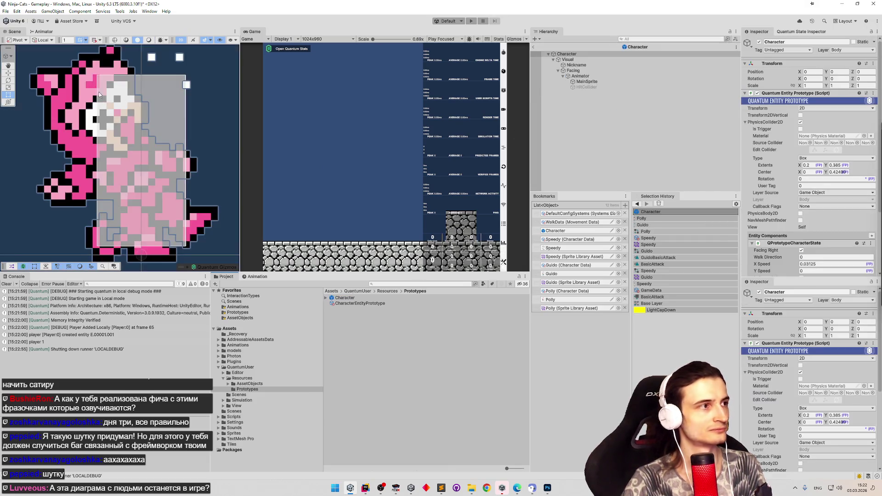
pyautogui.click(50, 31)
pyautogui.moveTo(240, 107); pyautogui.dragTo(296, 107)
pyautogui.click(14, 31)
pyautogui.click(248, 276)
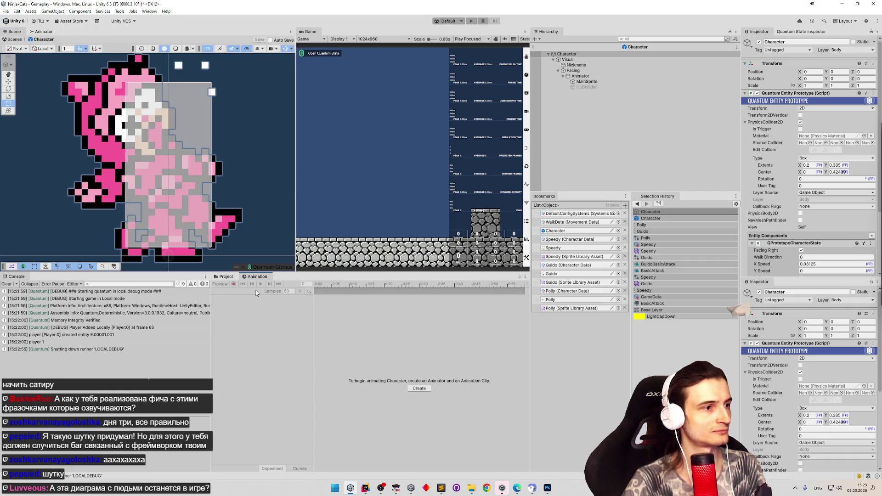
# Preview the PollyBasicAttack clip in the Animation window, scrubbed to frame 10.
pyautogui.click(580, 76)
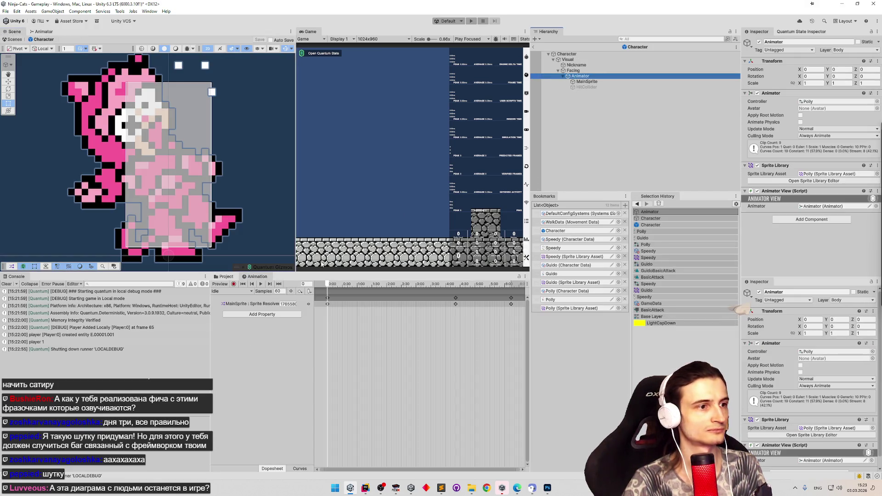
pyautogui.click(232, 292)
pyautogui.click(241, 343)
pyautogui.moveTo(336, 286)
pyautogui.mouseDown()
pyautogui.moveTo(363, 284)
pyautogui.moveTo(327, 285)
pyautogui.moveTo(509, 272)
pyautogui.moveTo(327, 284)
pyautogui.mouseUp()
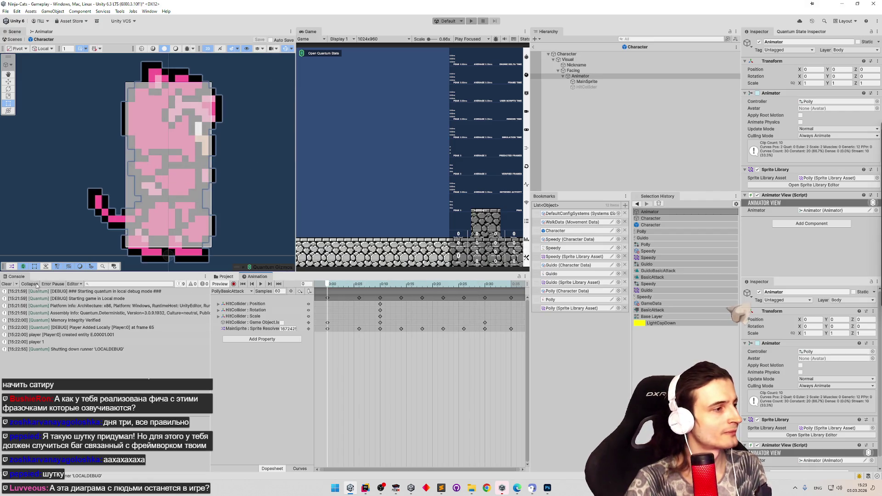
pyautogui.click(441, 488)
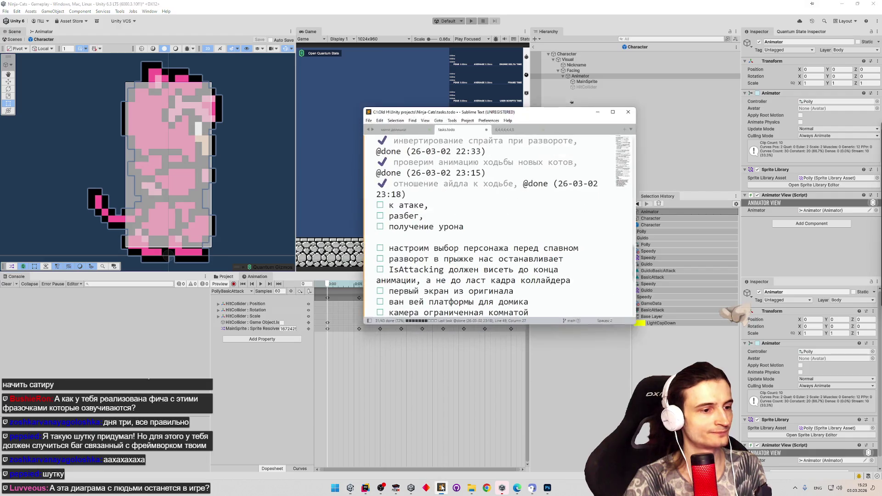
pyautogui.click(441, 199)
pyautogui.hotkey('ctrl', 'd')
pyautogui.click(444, 208)
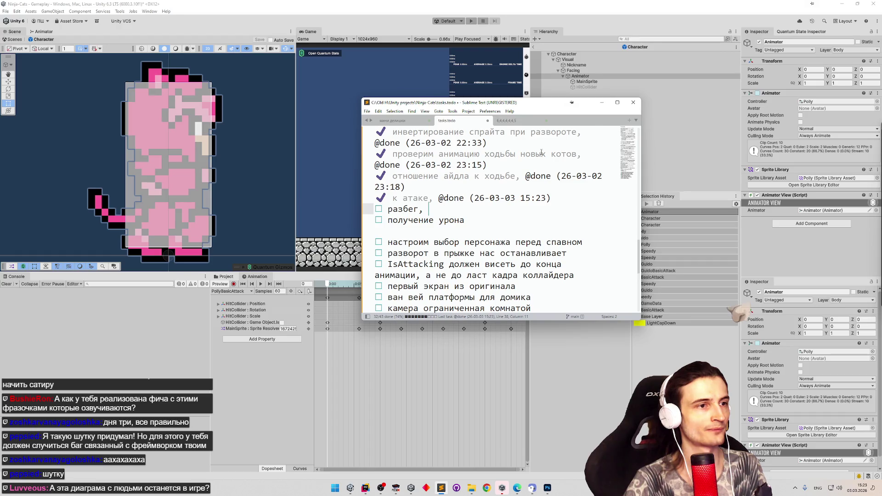
pyautogui.click(603, 104)
# Walk the pink cat left and right in the original NES game in FCEUX.
pyautogui.click(395, 488)
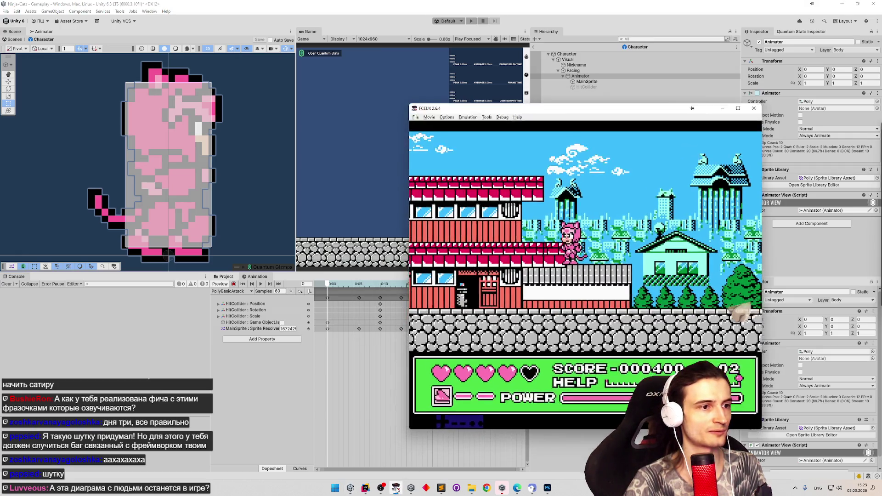
pyautogui.press('Left')
pyautogui.press('Right')
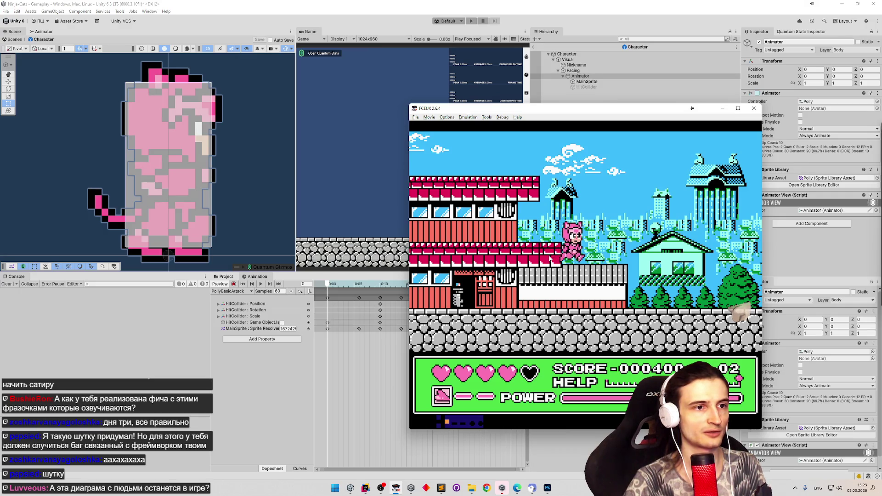
pyautogui.click(722, 109)
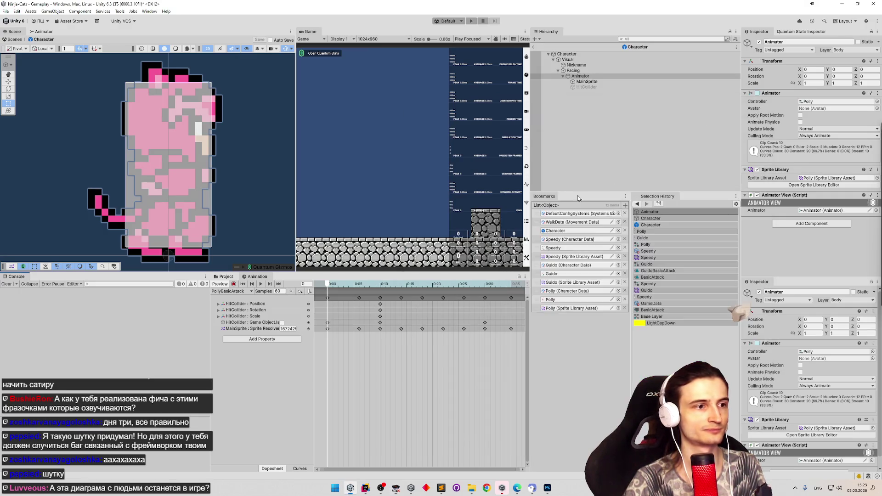
# Inspect the Character prefab's Visual, root and Animator objects, then open Guido's sprite sheet in the Sprite Editor.
pyautogui.click(226, 278)
pyautogui.click(370, 299)
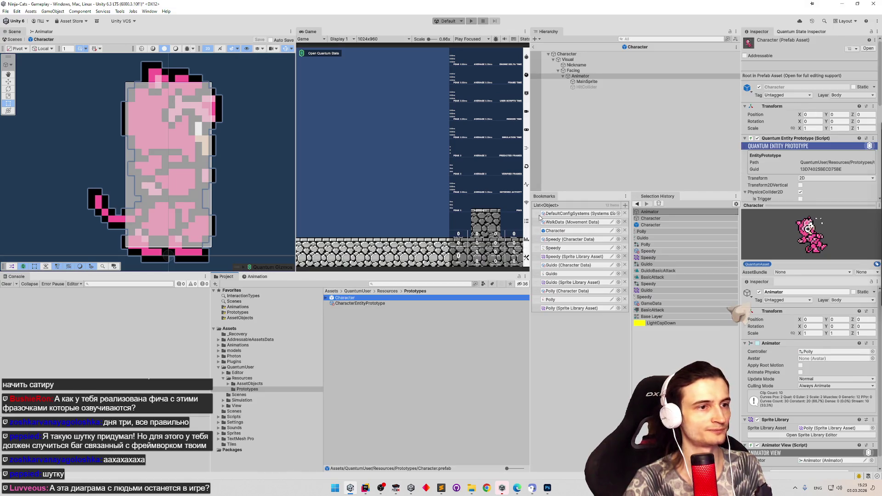
pyautogui.scroll(-5, 848, 139)
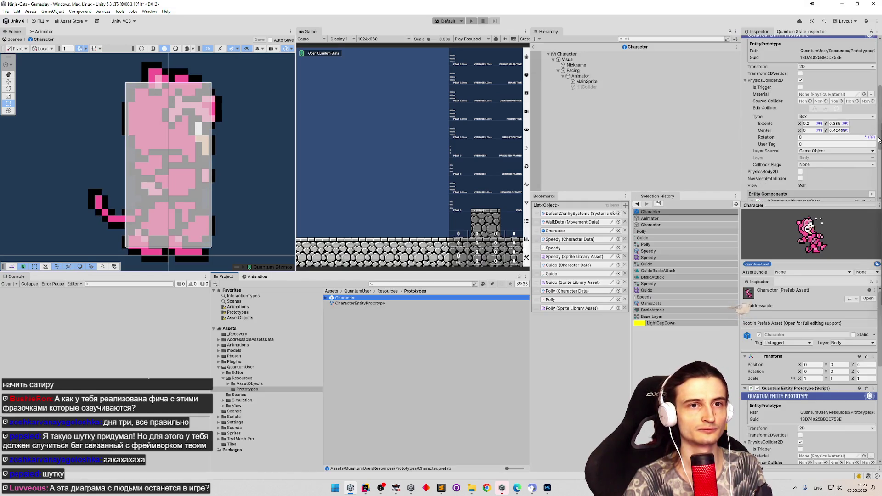
pyautogui.scroll(-3, 848, 138)
pyautogui.click(652, 59)
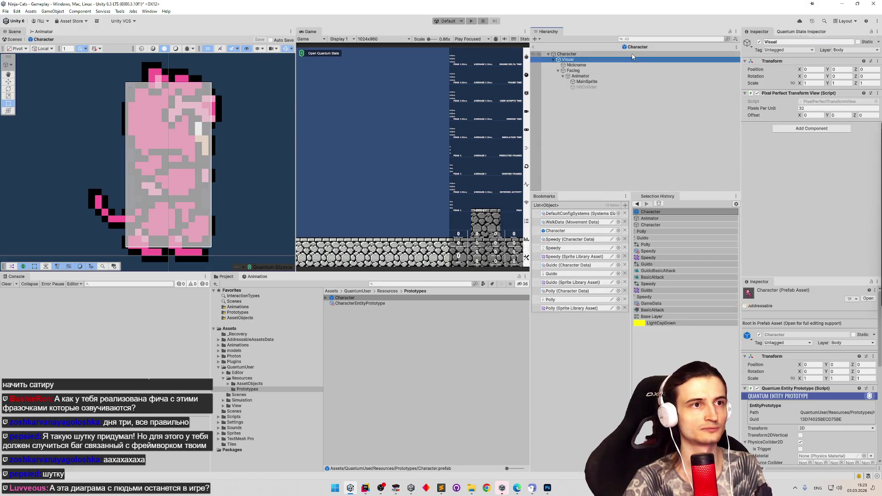
pyautogui.click(661, 54)
pyautogui.scroll(-5, 821, 155)
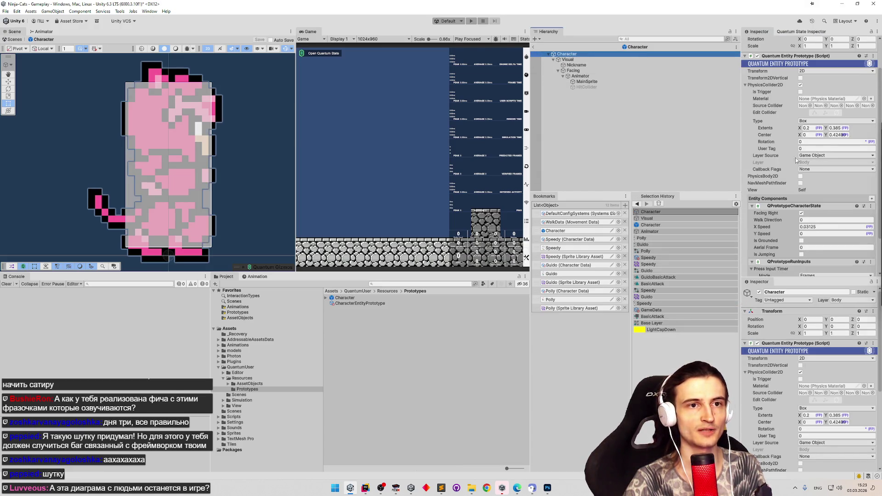
pyautogui.click(580, 76)
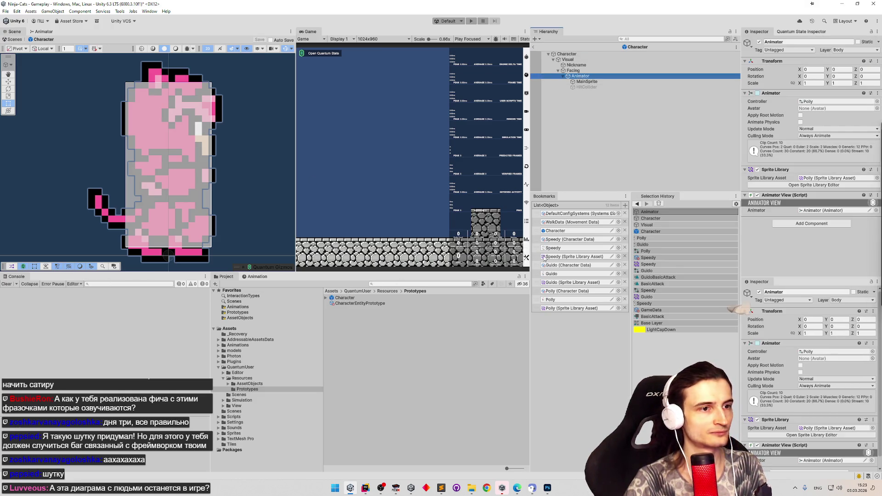
pyautogui.click(550, 274)
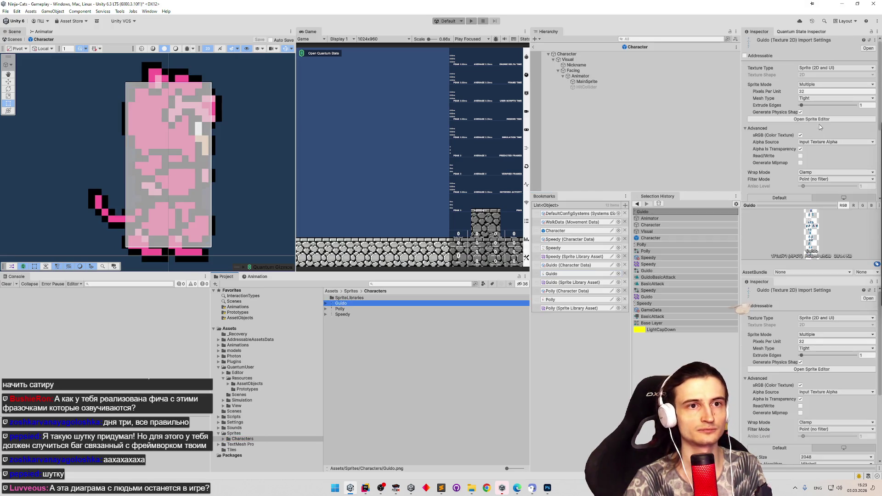
pyautogui.click(817, 119)
# Check the custom pivots on Guido_17, Guido_19, Guido_7 and Guido_10, then close the Sprite Editor.
pyautogui.scroll(3, 413, 252)
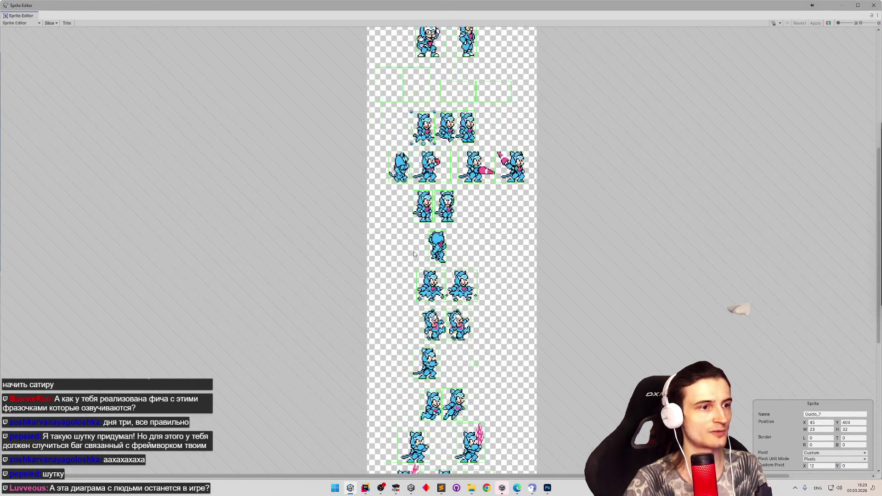
pyautogui.scroll(3, 414, 252)
pyautogui.click(438, 328)
pyautogui.scroll(4, 439, 327)
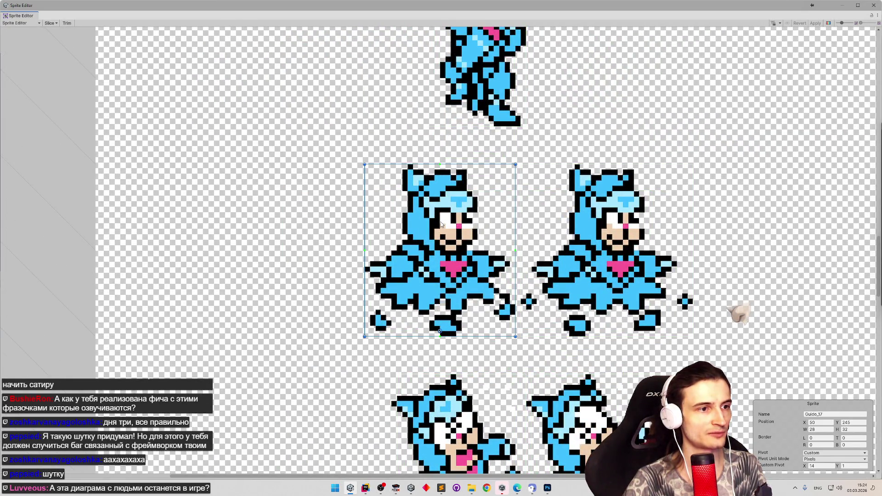
pyautogui.click(589, 247)
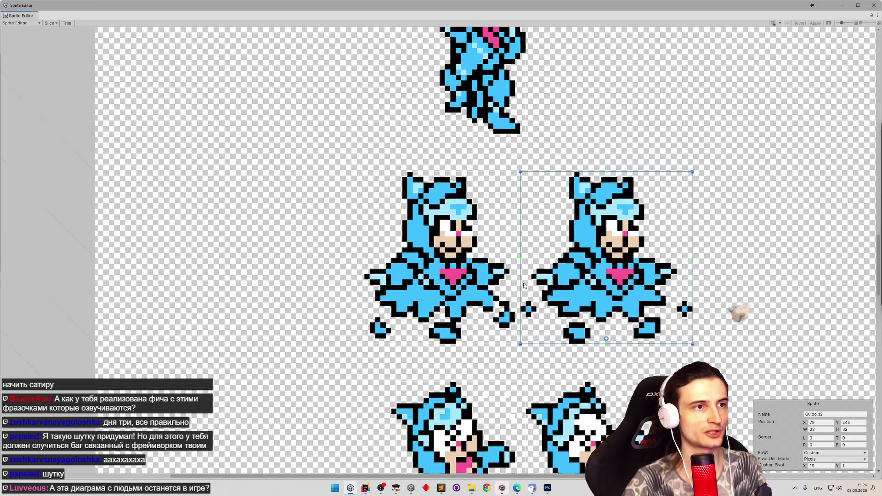
pyautogui.scroll(-3, 605, 295)
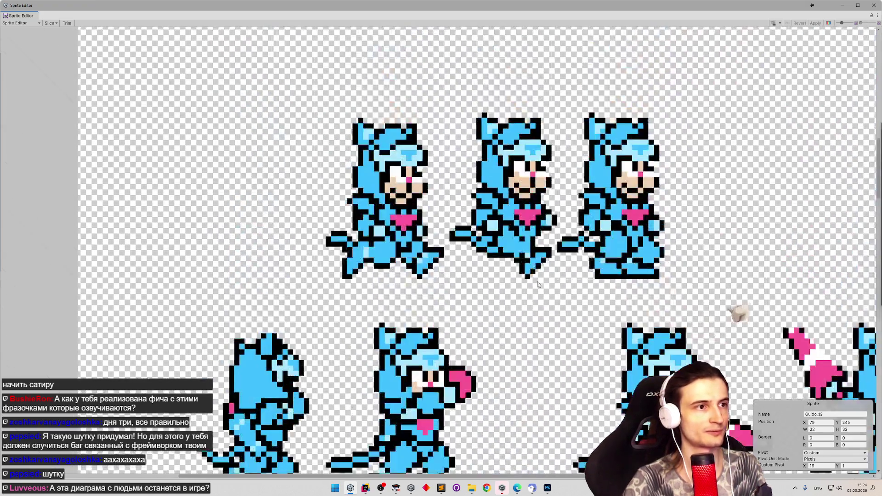
pyautogui.scroll(2, 538, 285)
pyautogui.click(394, 289)
pyautogui.scroll(-3, 408, 264)
pyautogui.scroll(-3, 408, 265)
pyautogui.click(477, 352)
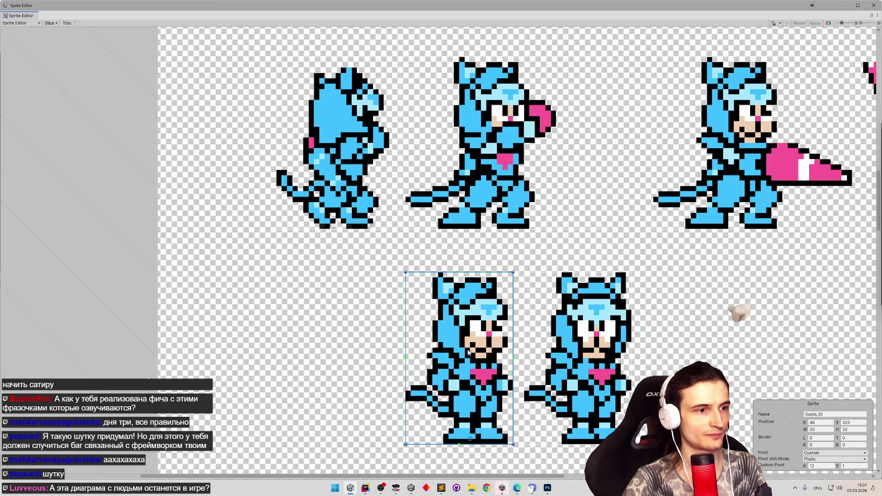
pyautogui.click(874, 5)
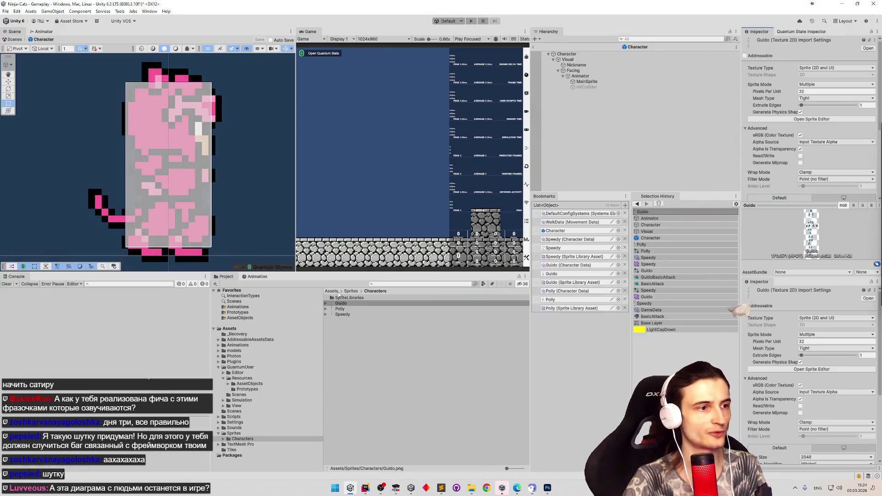
# Open Polly's sheet in the Sprite Editor, check the Polly_17, Polly_19 and Polly_10 pivots, then close it.
pyautogui.click(340, 309)
pyautogui.click(812, 119)
pyautogui.scroll(5, 473, 241)
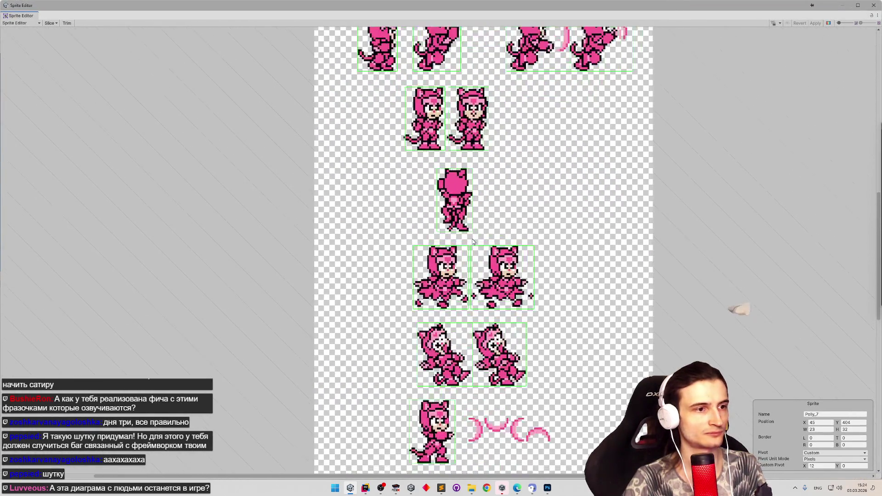
pyautogui.scroll(2, 473, 239)
pyautogui.click(438, 311)
pyautogui.scroll(3, 433, 324)
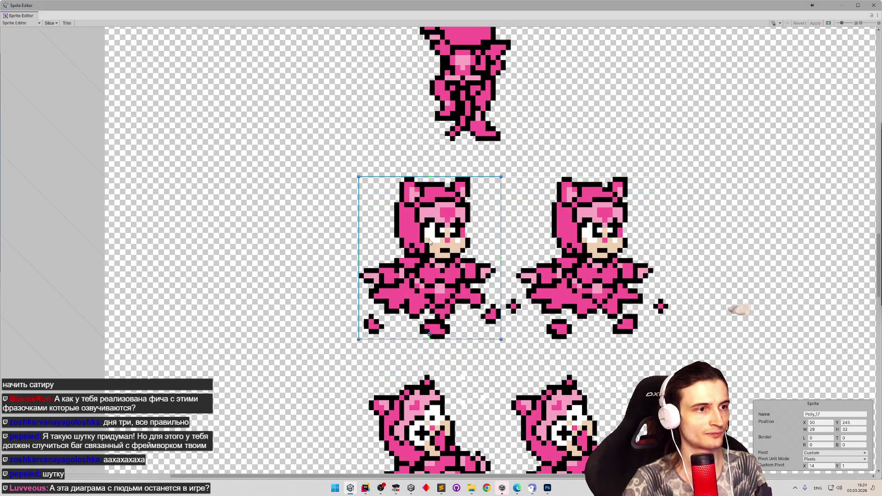
pyautogui.click(591, 299)
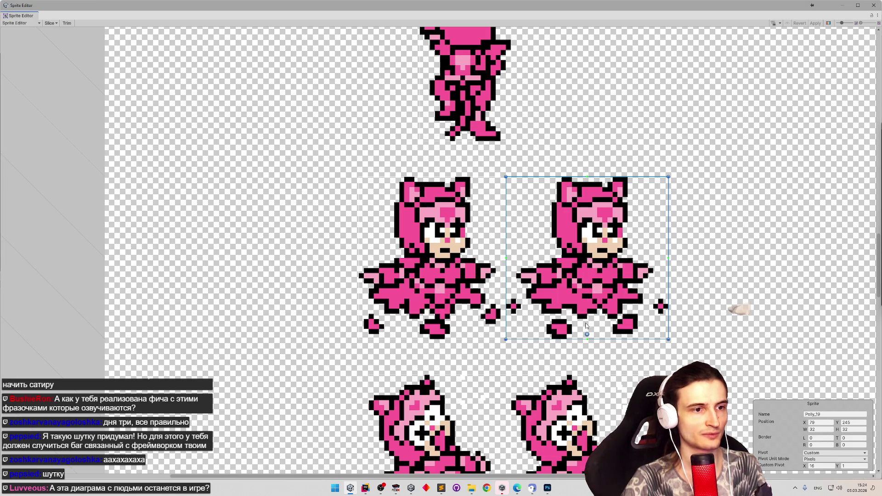
pyautogui.scroll(10, 586, 325)
pyautogui.click(394, 207)
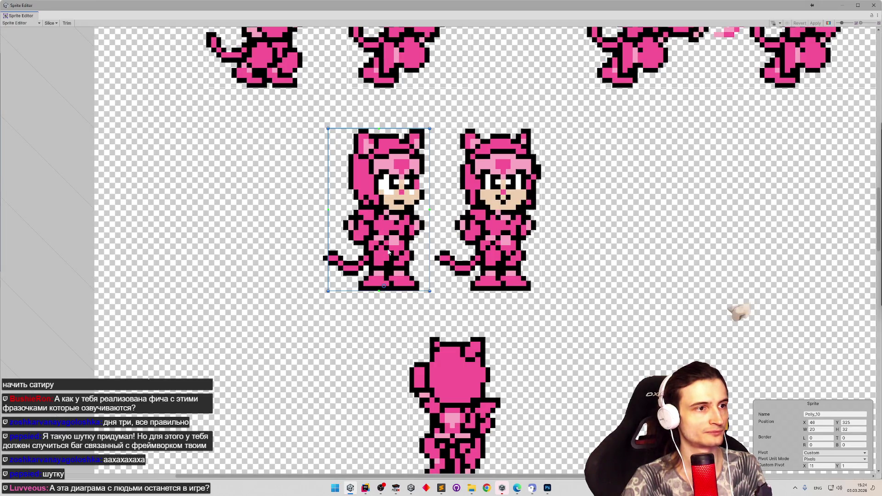
pyautogui.click(873, 5)
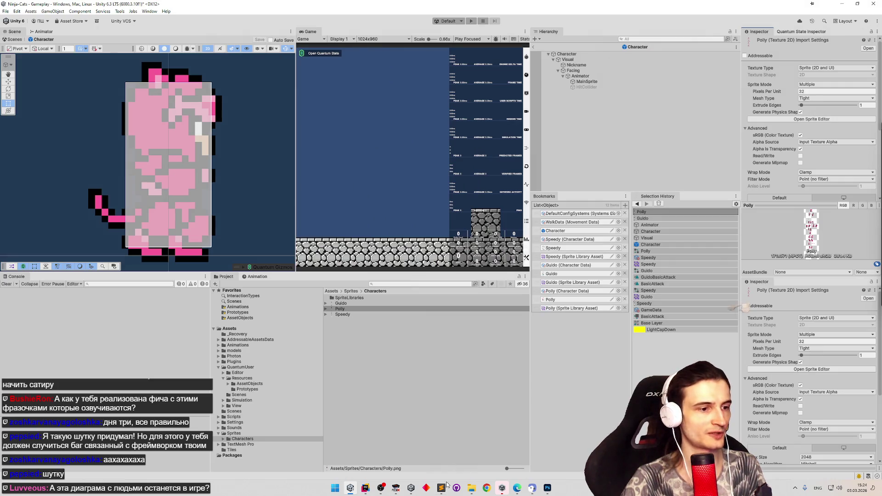
# Mark the 'разбег' task as done in tasks.todo and minimize the task list.
pyautogui.click(441, 488)
pyautogui.hotkey('ctrl', 'd')
pyautogui.click(487, 228)
pyautogui.click(605, 104)
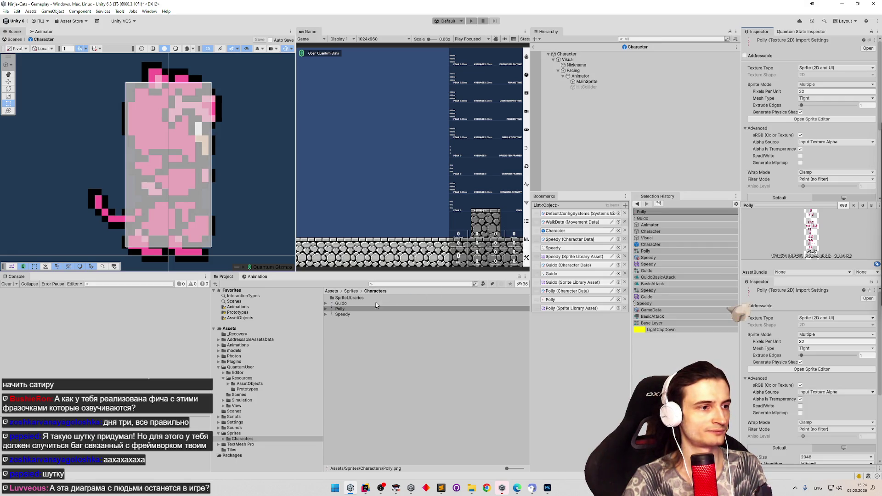
# Open the Speedy sheet in the Sprite Editor and compare Speedy_21's pivot with its neighbouring frame.
pyautogui.click(343, 314)
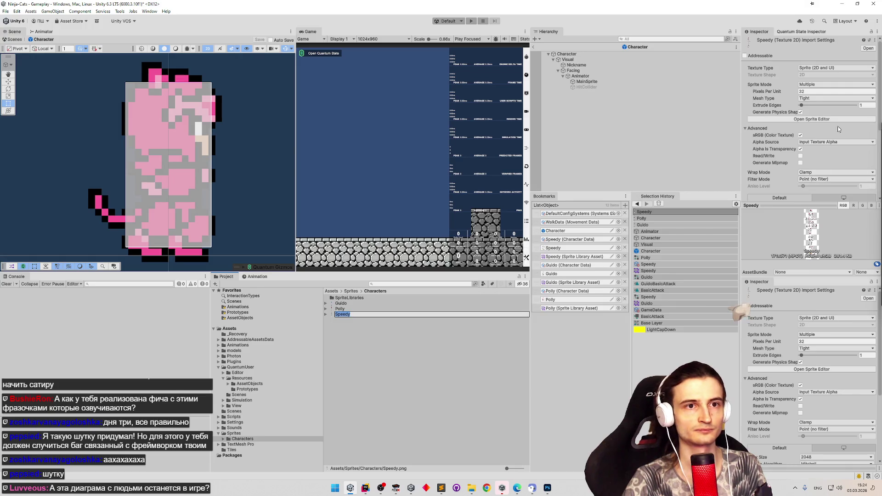
pyautogui.click(835, 120)
pyautogui.scroll(3, 470, 342)
pyautogui.scroll(5, 425, 298)
pyautogui.click(423, 308)
pyautogui.scroll(3, 424, 312)
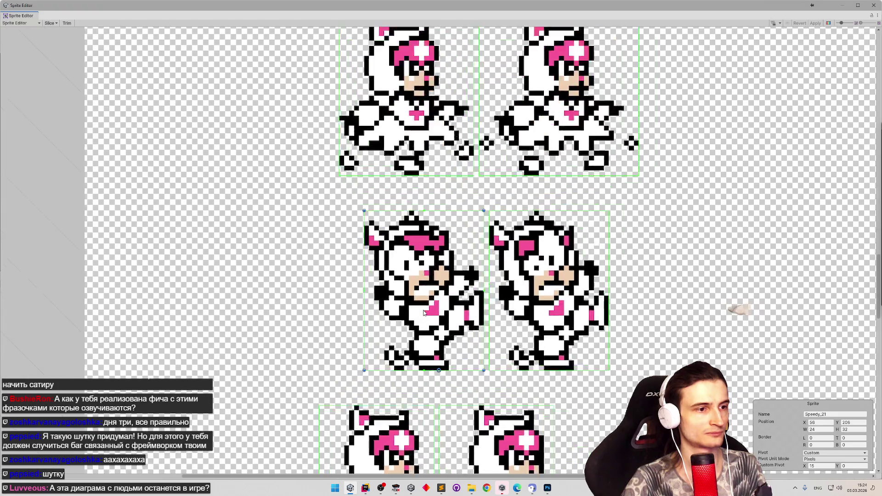
pyautogui.scroll(2, 424, 313)
pyautogui.click(584, 328)
pyautogui.click(445, 340)
pyautogui.click(596, 328)
pyautogui.click(402, 286)
pyautogui.scroll(-2, 408, 204)
pyautogui.scroll(3, 407, 172)
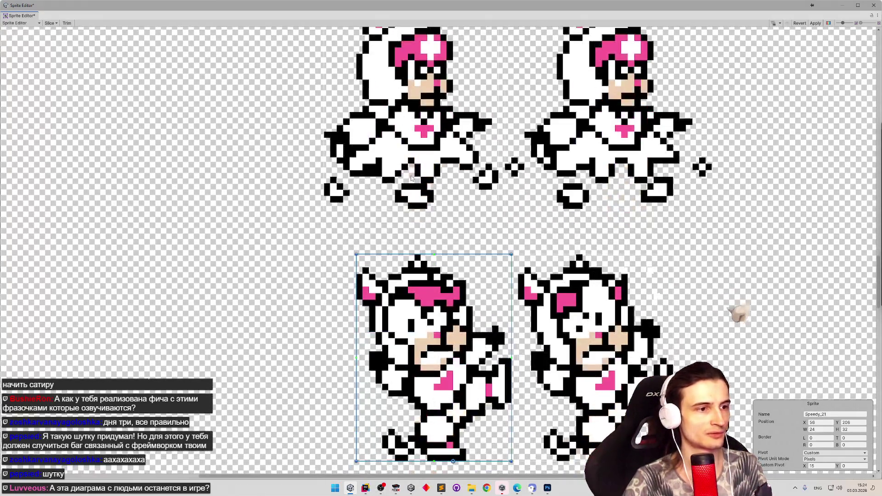
pyautogui.scroll(-2, 435, 201)
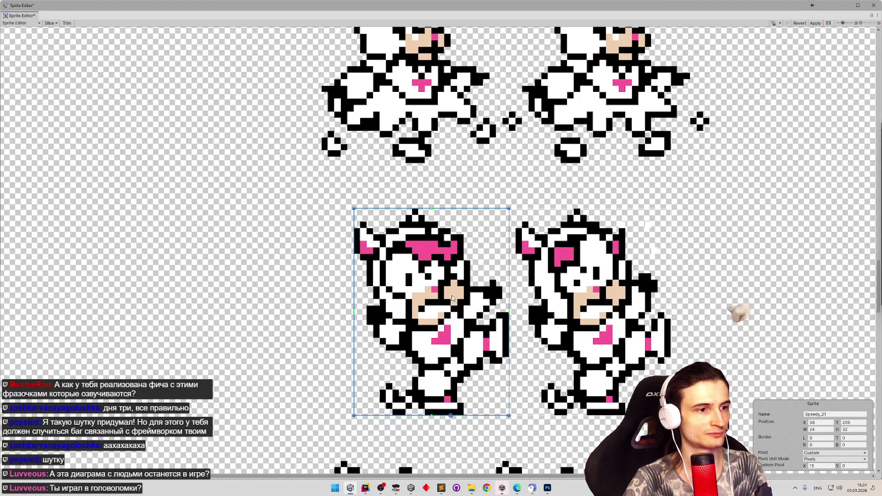
# Set Speedy_21's custom pivot X to 15.
pyautogui.click(824, 464)
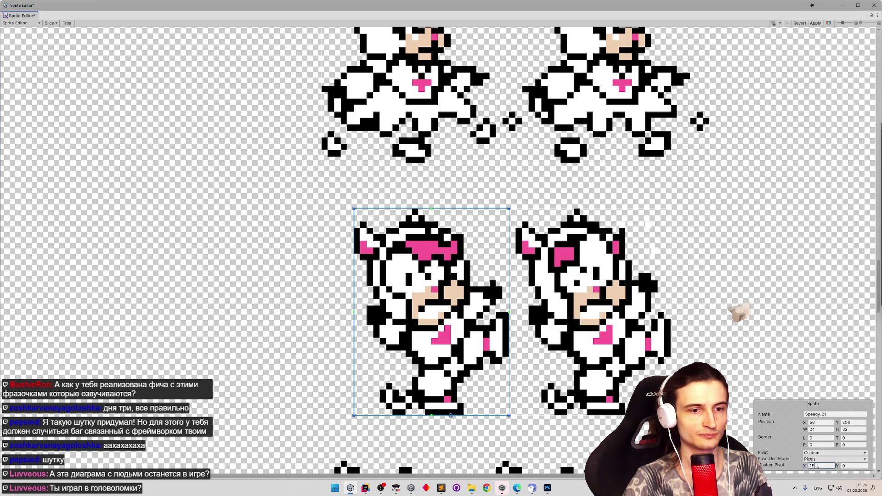
pyautogui.write('+8')
pyautogui.press('BackSpace')
pyautogui.press('BackSpace')
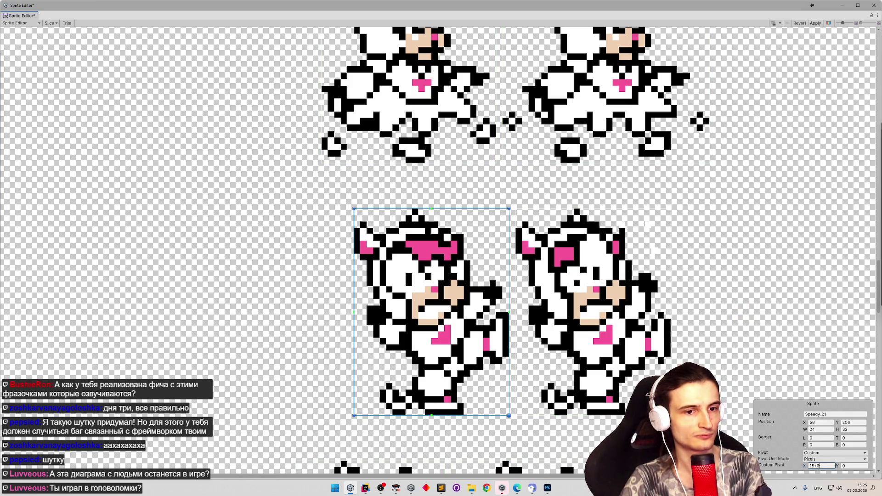
pyautogui.press('BackSpace')
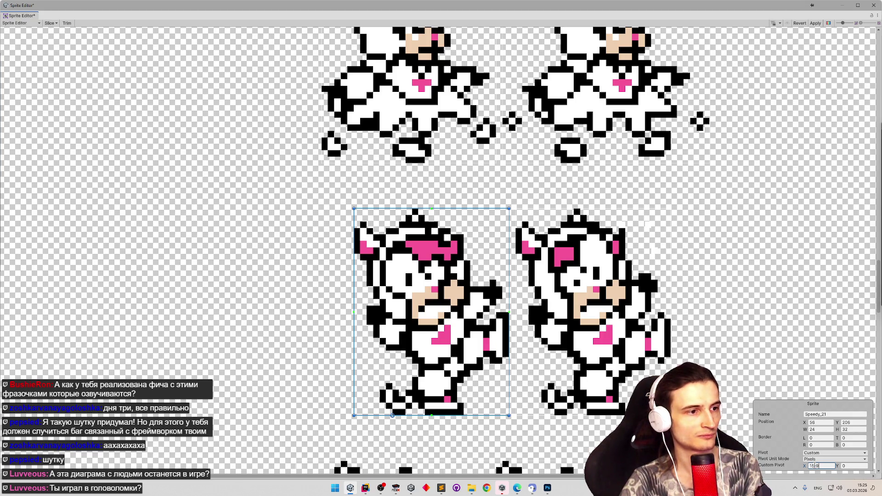
pyautogui.press('BackSpace')
pyautogui.press('BackSpace')
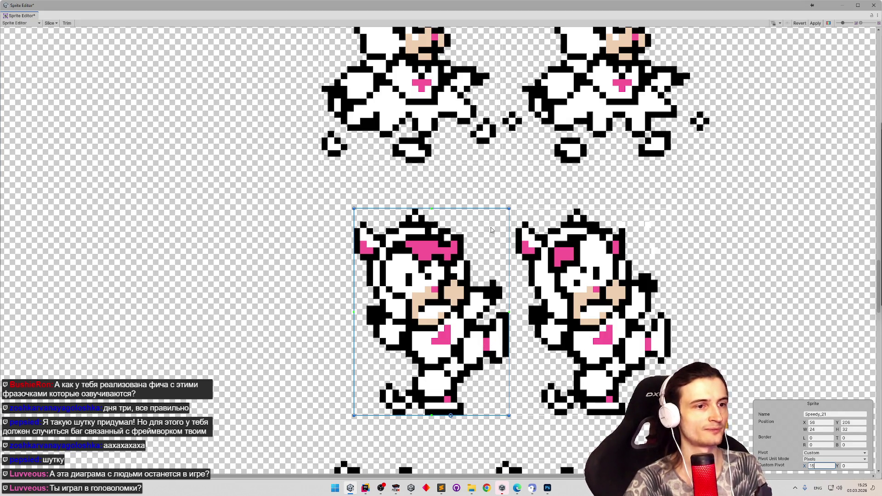
pyautogui.press('Return')
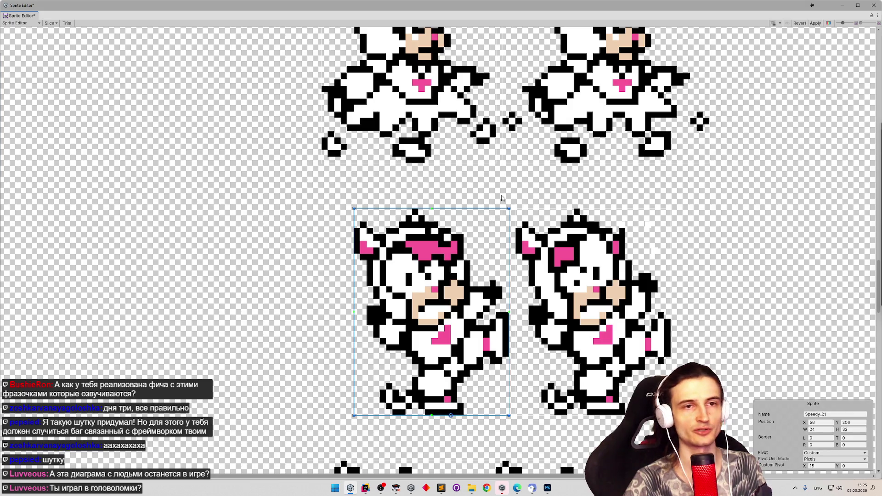
# Toggle between the cat frames to compare, then apply the pivot edits and close the Sprite Editor.
pyautogui.click(501, 198)
pyautogui.click(502, 220)
pyautogui.click(507, 197)
pyautogui.click(500, 221)
pyautogui.click(503, 197)
pyautogui.click(492, 220)
pyautogui.click(491, 197)
pyautogui.click(493, 220)
pyautogui.click(810, 25)
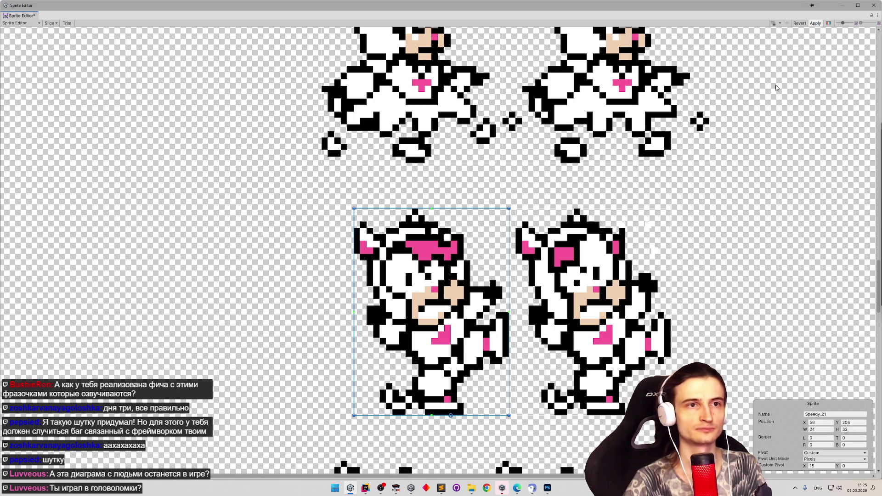
pyautogui.click(872, 7)
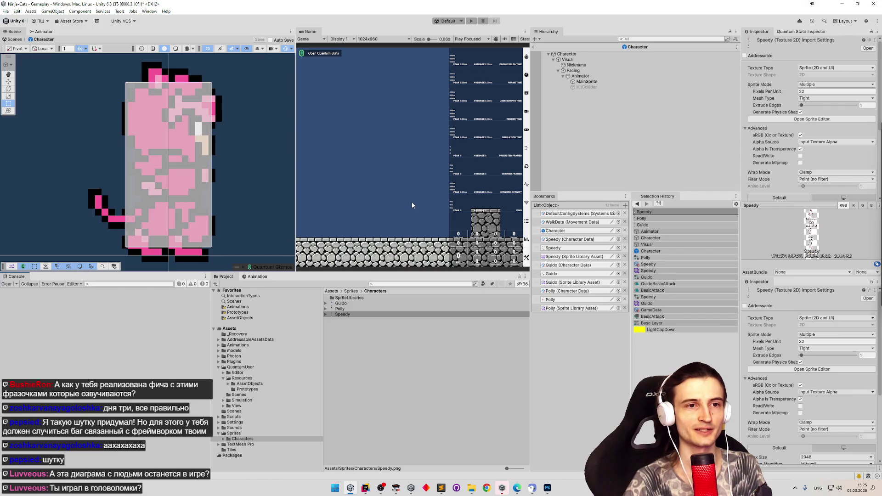
# Review the task list in Sublime Text, then switch to FCEUX running the original game.
pyautogui.scroll(-2, 871, 111)
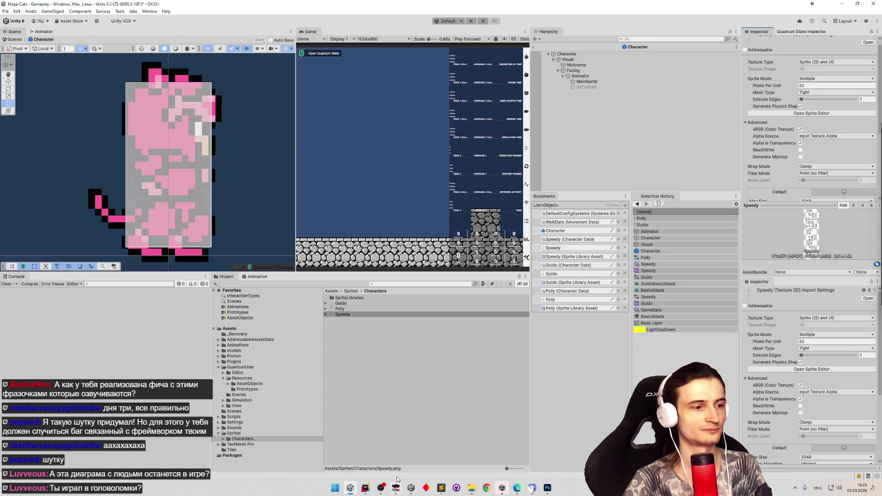
pyautogui.click(441, 489)
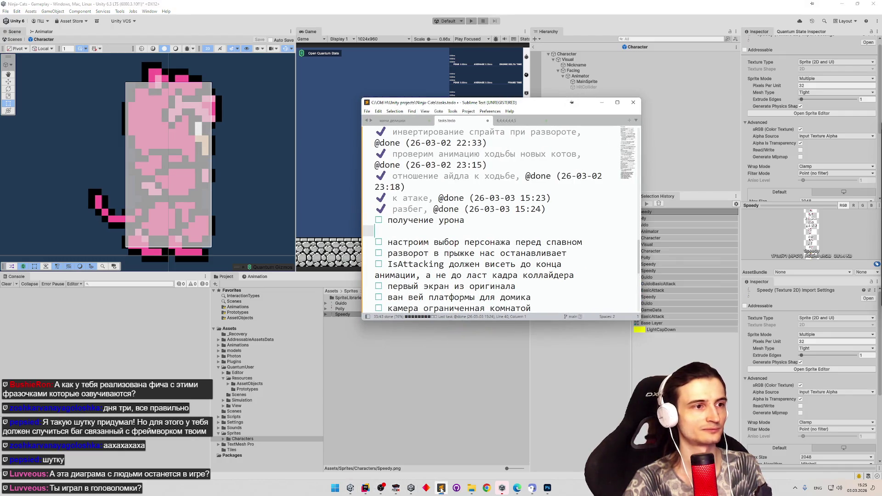
pyautogui.click(441, 489)
pyautogui.click(441, 489)
pyautogui.click(441, 489)
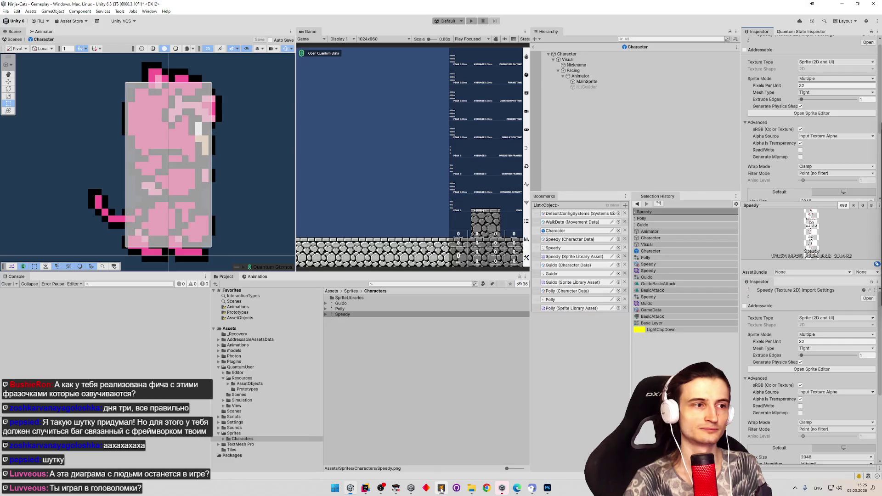
pyautogui.click(441, 489)
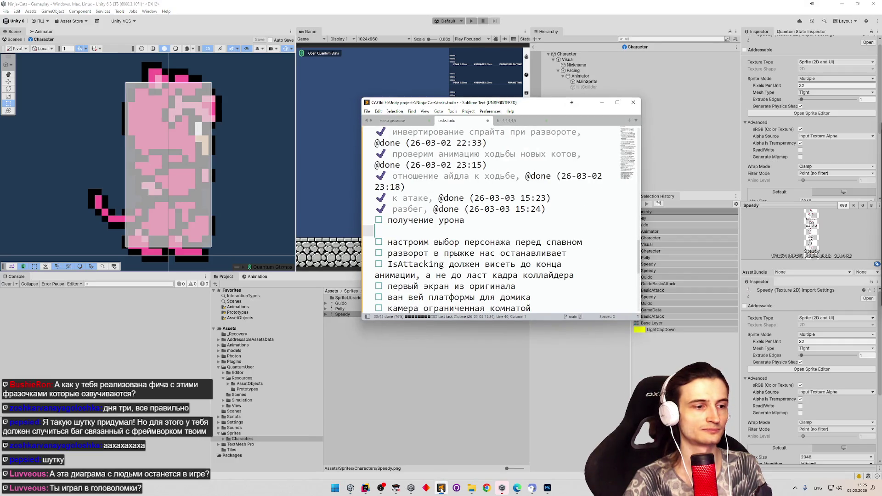
pyautogui.click(396, 488)
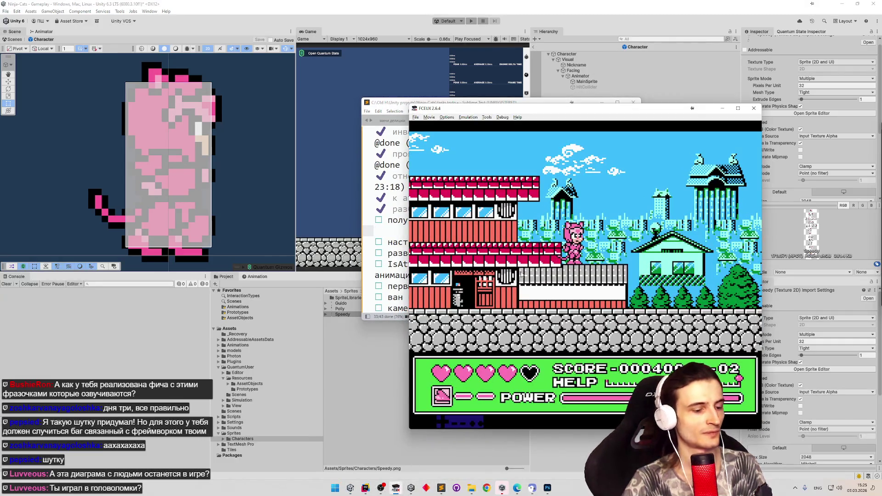
# Load save states 2 and 3 and walk the white cat left and then right.
pyautogui.press('F7')
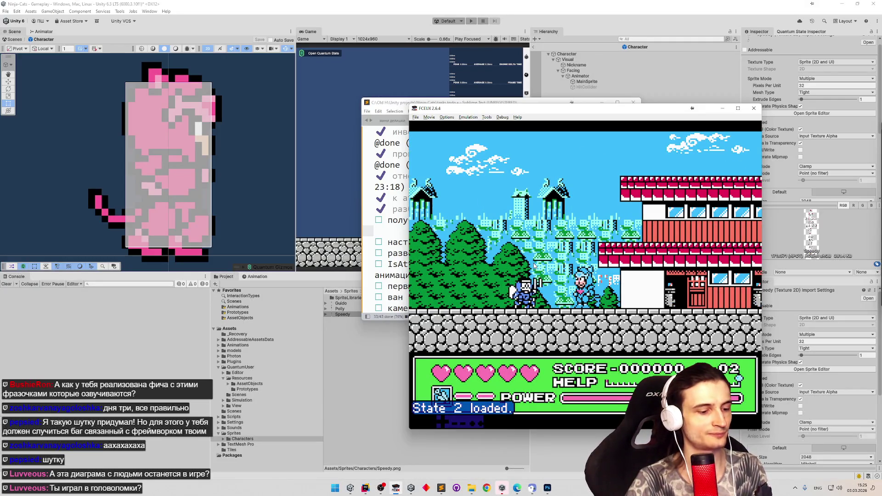
pyautogui.press('3')
pyautogui.press('F7')
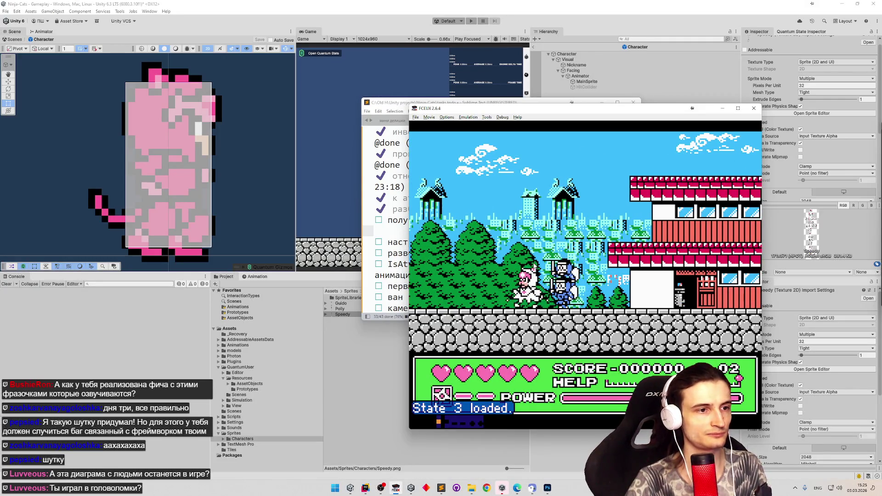
pyautogui.press('Left')
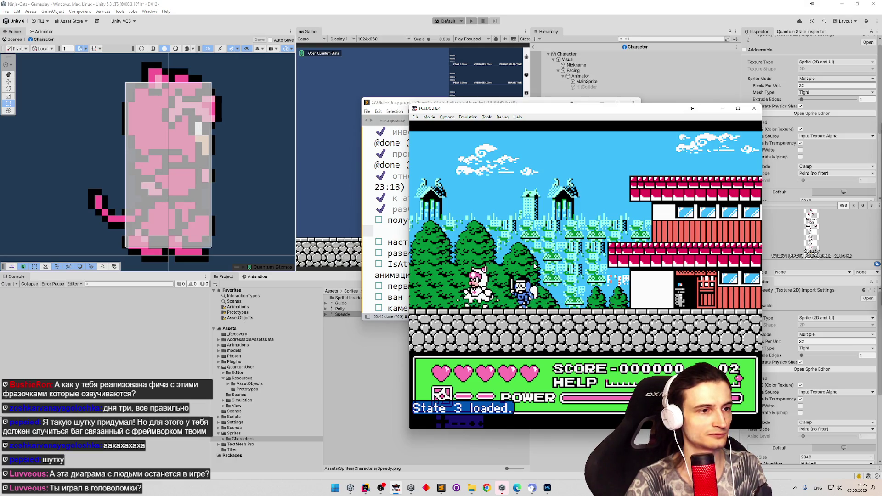
pyautogui.press('Left')
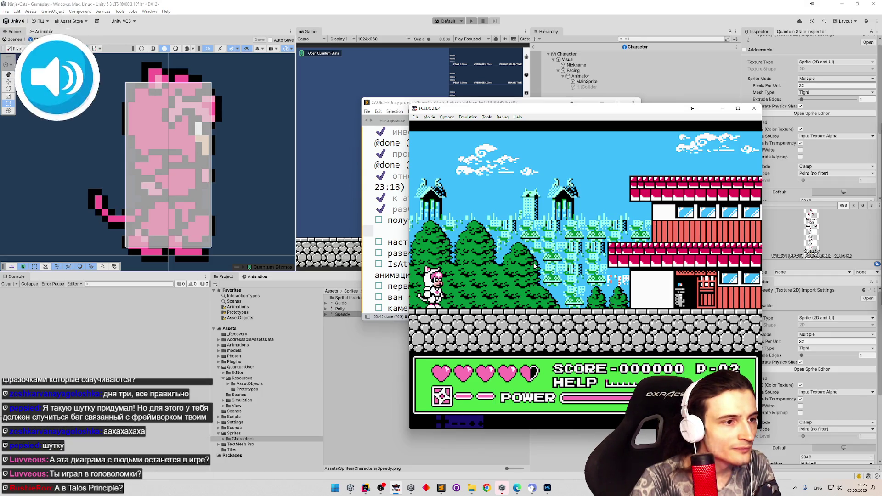
pyautogui.press('Right')
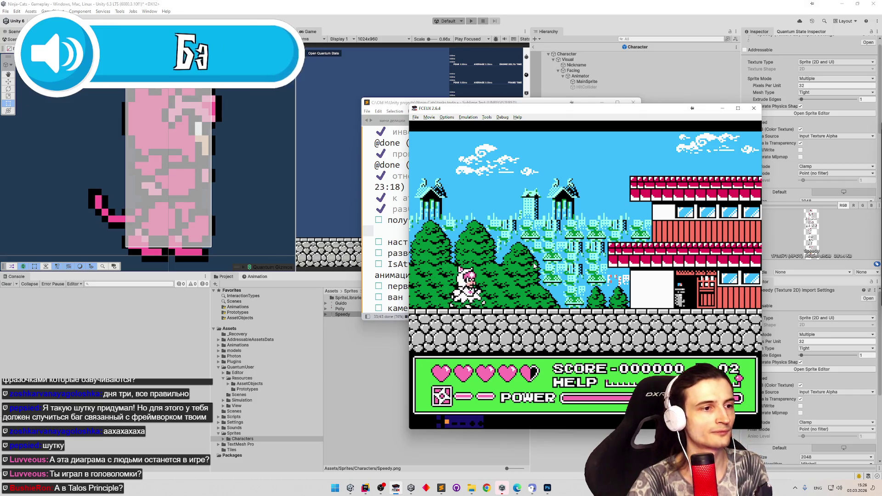
pyautogui.press('Right')
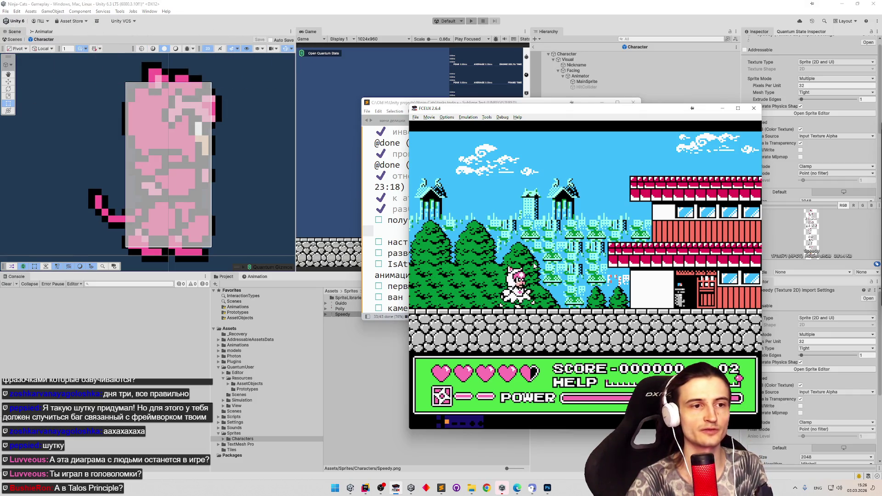
# Set emulation to 50%, walk the cat onward and back, then slow it to 1.6%.
pyautogui.press('=')
pyautogui.press('=')
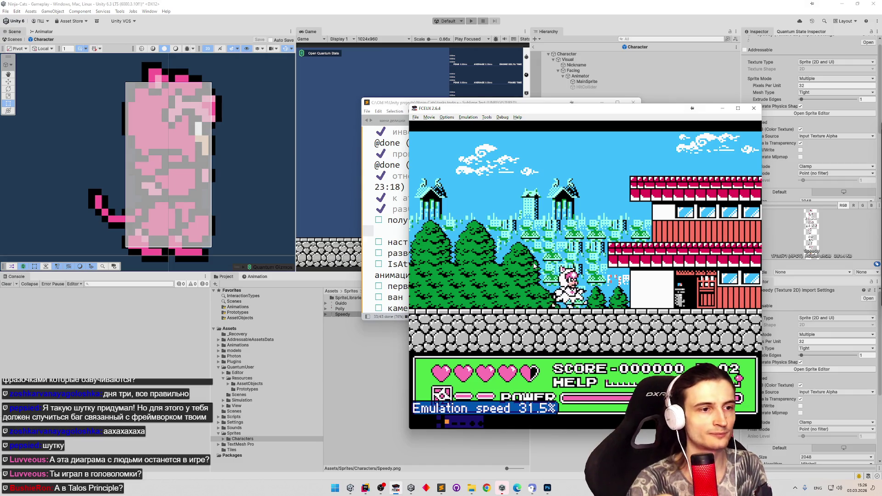
pyautogui.press('Right')
pyautogui.press('Left')
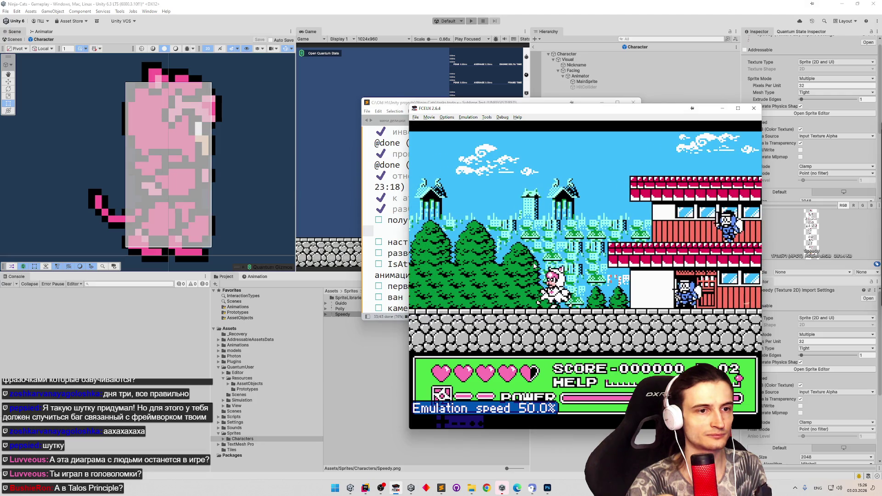
pyautogui.press('-')
pyautogui.press('-')
pyautogui.press('-')
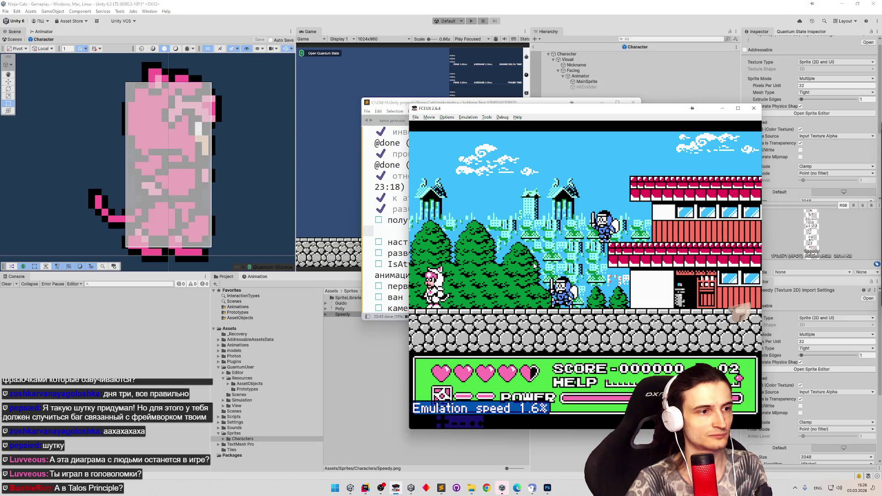
# Alternate emulation between 1.6% and 25% while the white cat loses a heart, then minimize FCEUX.
pyautogui.press('=')
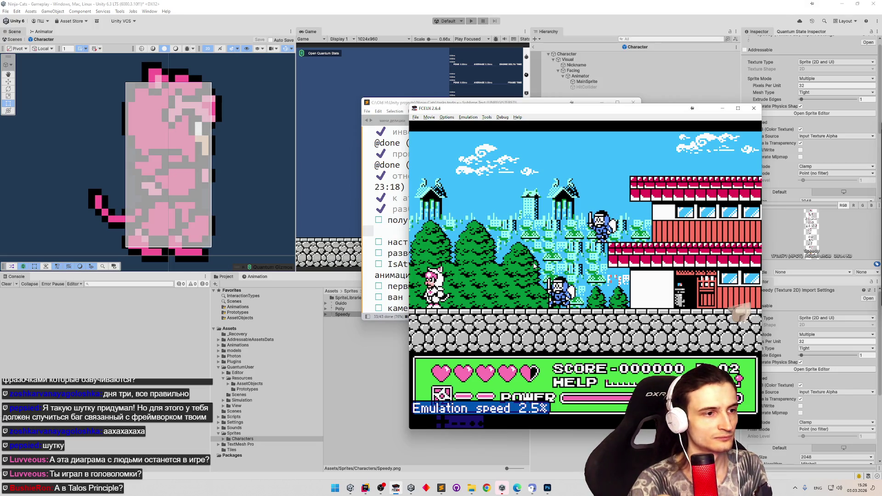
pyautogui.press('=')
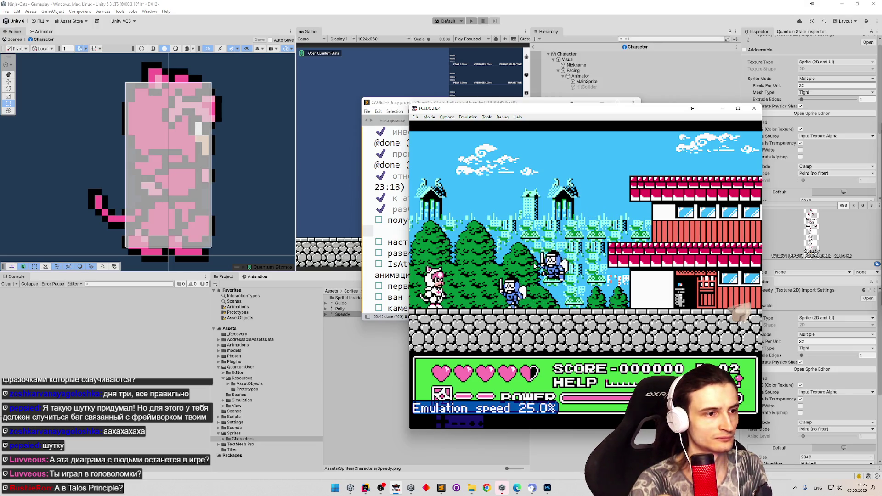
pyautogui.press('-')
pyautogui.press('-')
pyautogui.press('-')
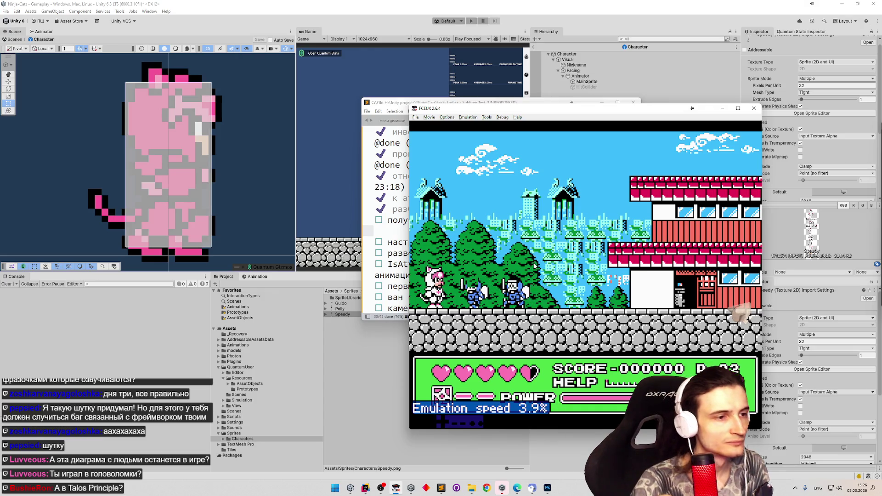
pyautogui.press('-')
pyautogui.press('-')
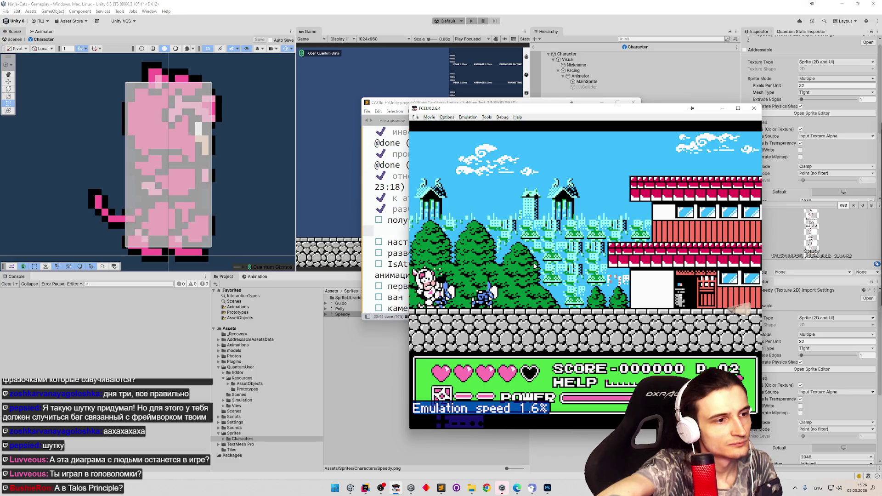
pyautogui.press('=')
pyautogui.press('=')
pyautogui.press('=')
pyautogui.press('=')
pyautogui.press('=')
pyautogui.press('-')
pyautogui.press('-')
pyautogui.press('-')
pyautogui.press('-')
pyautogui.press('-')
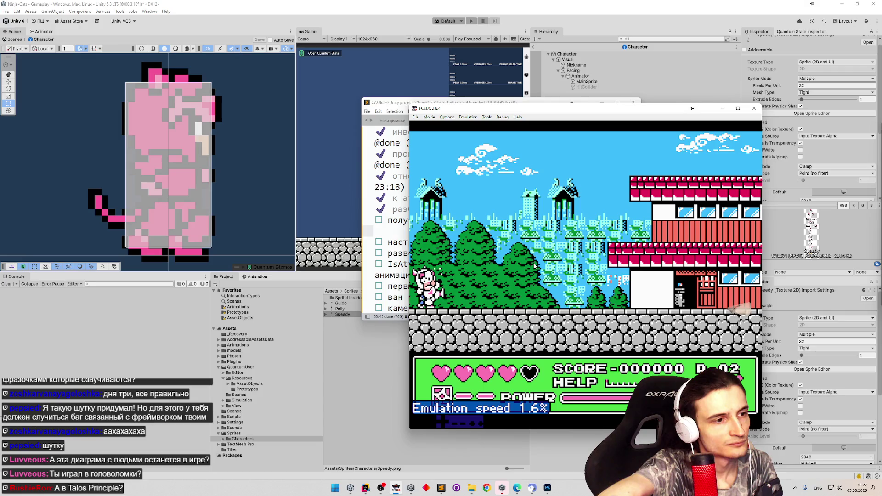
pyautogui.press('=')
pyautogui.press('=')
pyautogui.press('=')
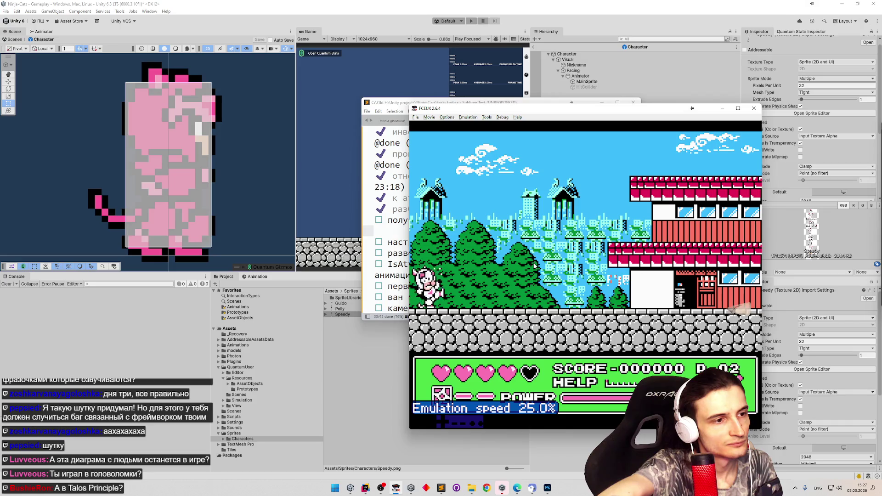
pyautogui.press('-')
pyautogui.press('-')
pyautogui.press('-')
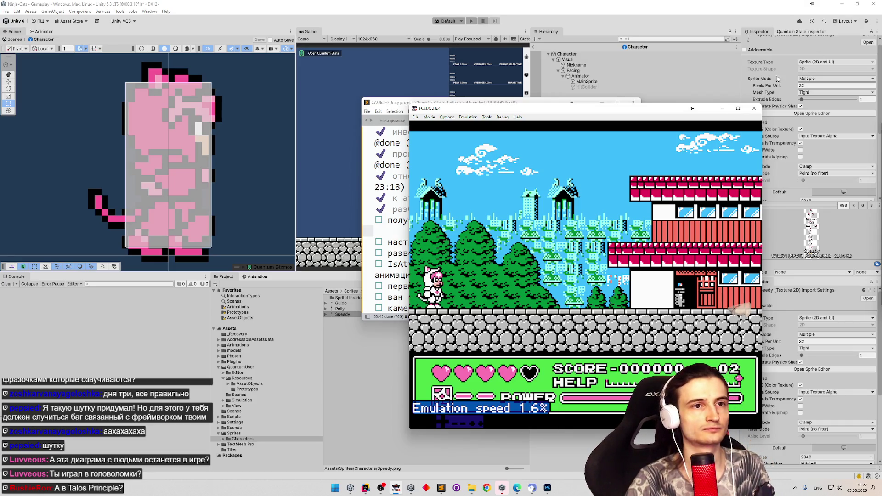
pyautogui.click(722, 108)
# Open the Speedy sheet in the Sprite Editor and drag Speedy_14's pivot left onto its foot.
pyautogui.click(429, 348)
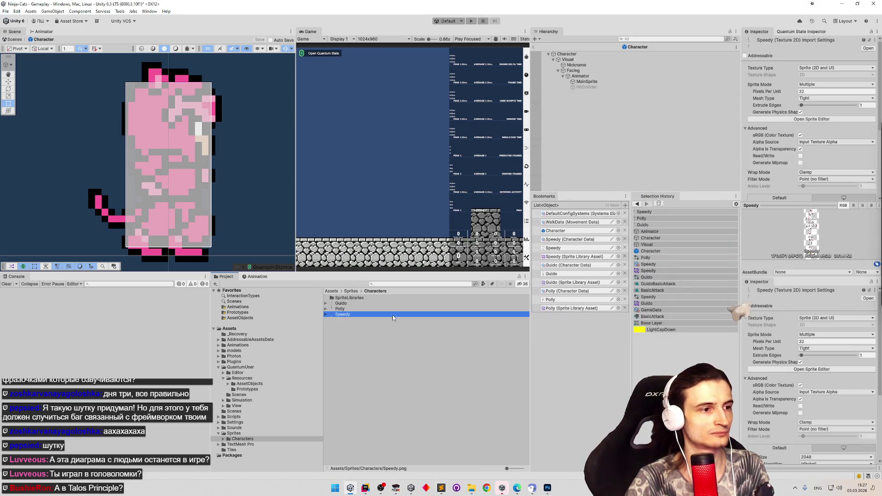
pyautogui.click(814, 123)
pyautogui.scroll(5, 407, 205)
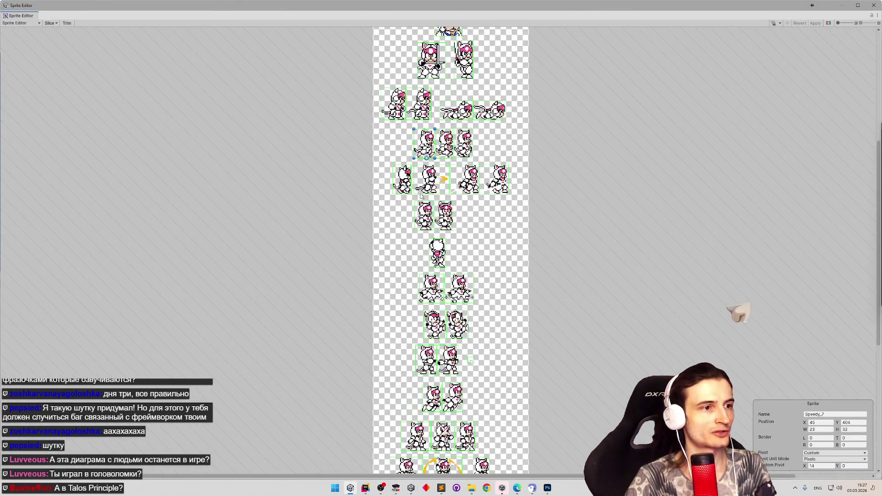
pyautogui.scroll(3, 503, 187)
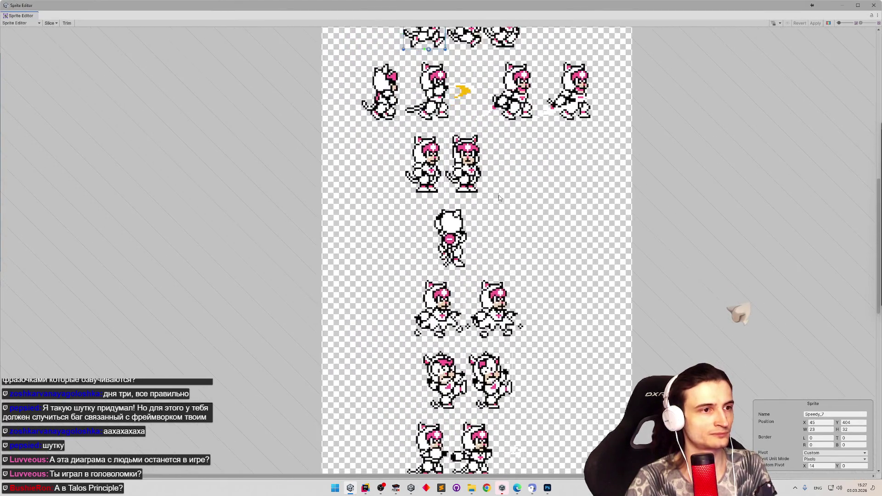
pyautogui.click(448, 177)
pyautogui.scroll(3, 447, 178)
pyautogui.scroll(3, 448, 178)
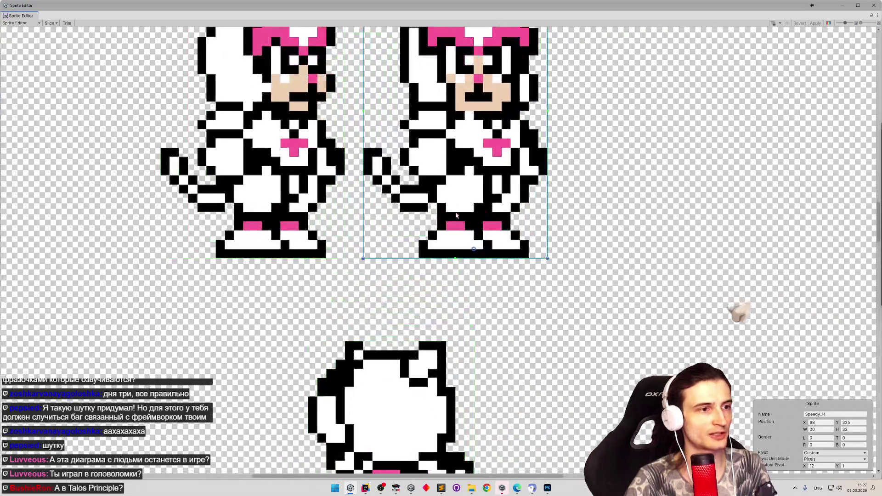
pyautogui.moveTo(475, 250)
pyautogui.mouseDown()
pyautogui.moveTo(419, 250)
pyautogui.moveTo(477, 252)
pyautogui.mouseUp()
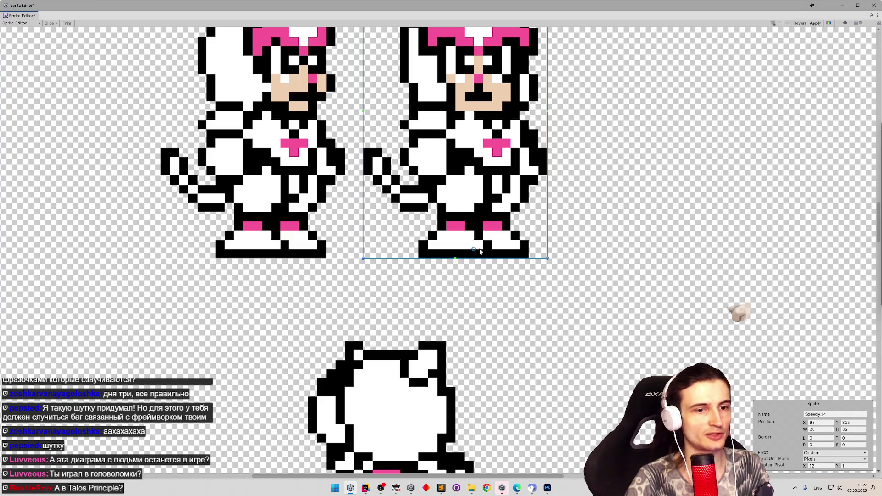
# Set Speedy_21's custom pivot X to 15, compare it with Speedy_22, and switch back to FCEUX.
pyautogui.scroll(-5, 520, 242)
pyautogui.scroll(3, 531, 269)
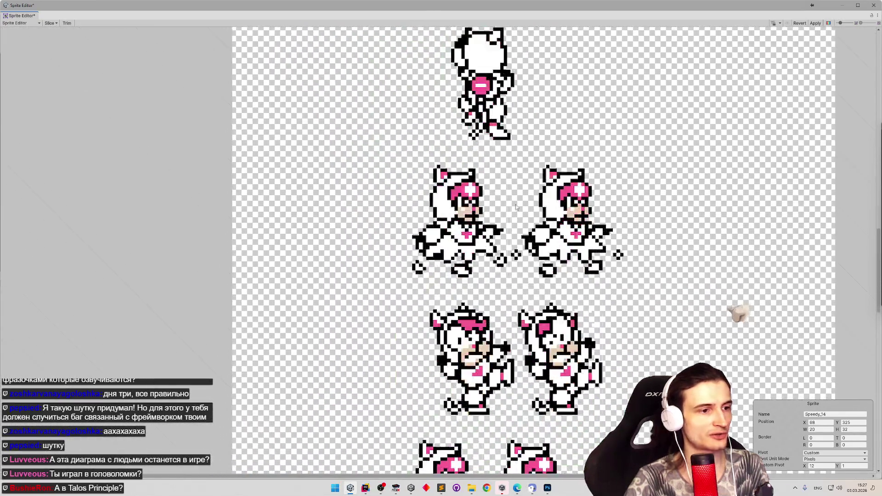
pyautogui.scroll(3, 531, 271)
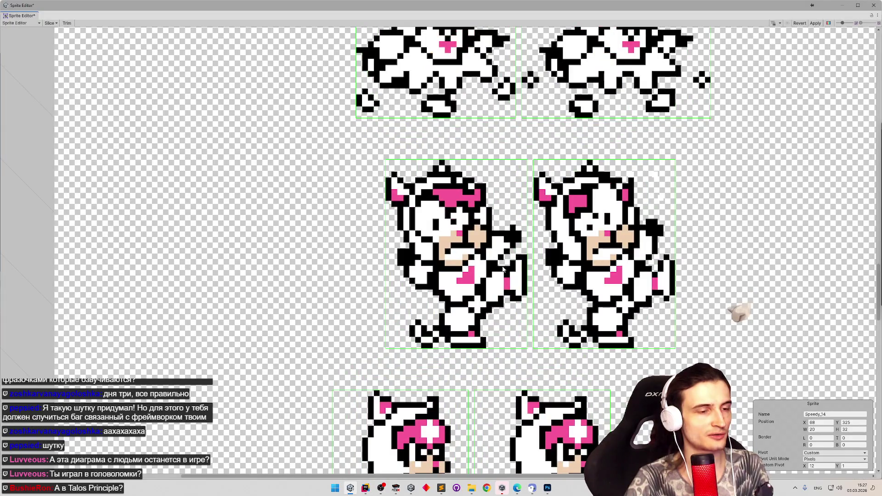
pyautogui.scroll(1, 504, 269)
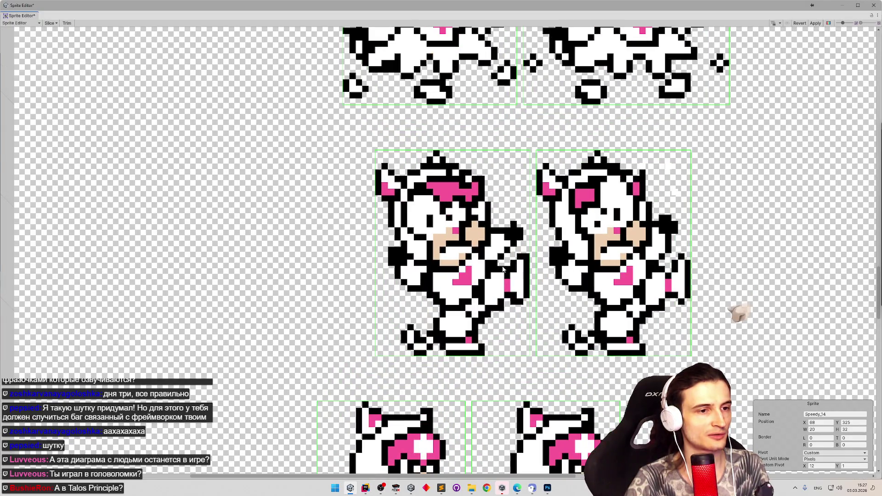
pyautogui.click(478, 278)
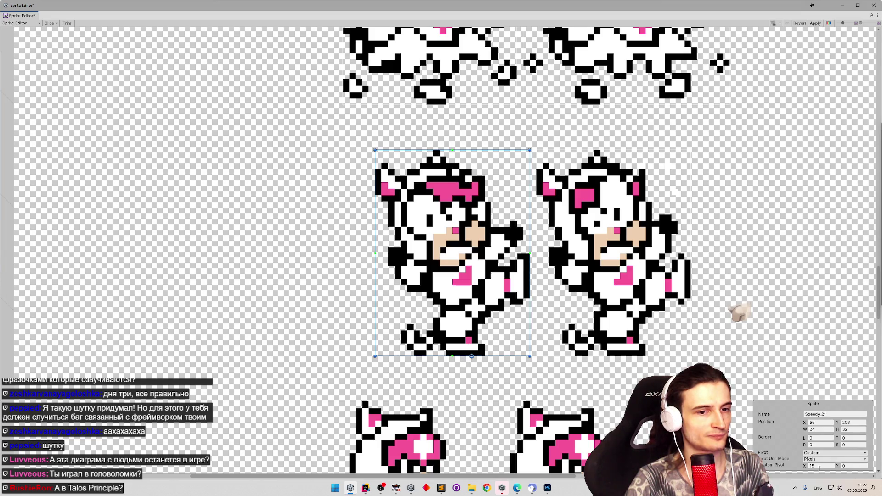
pyautogui.press('BackSpace')
pyautogui.write('15')
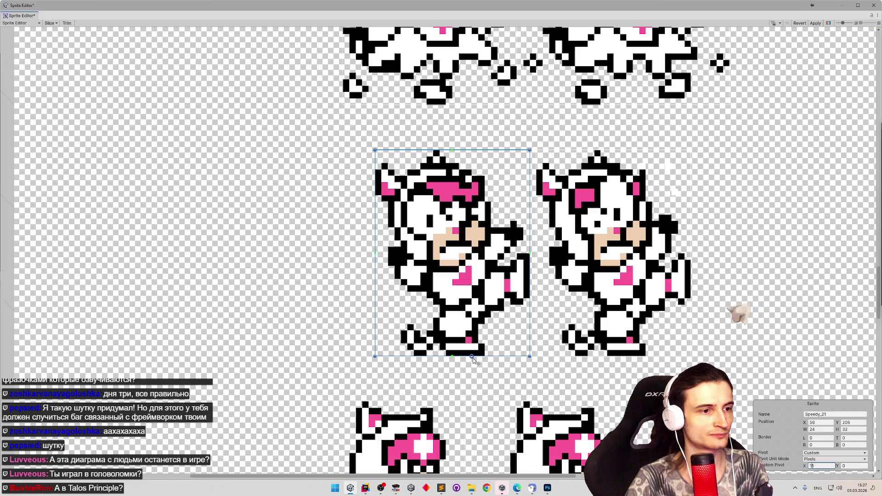
pyautogui.click(586, 365)
pyautogui.click(569, 352)
pyautogui.click(462, 354)
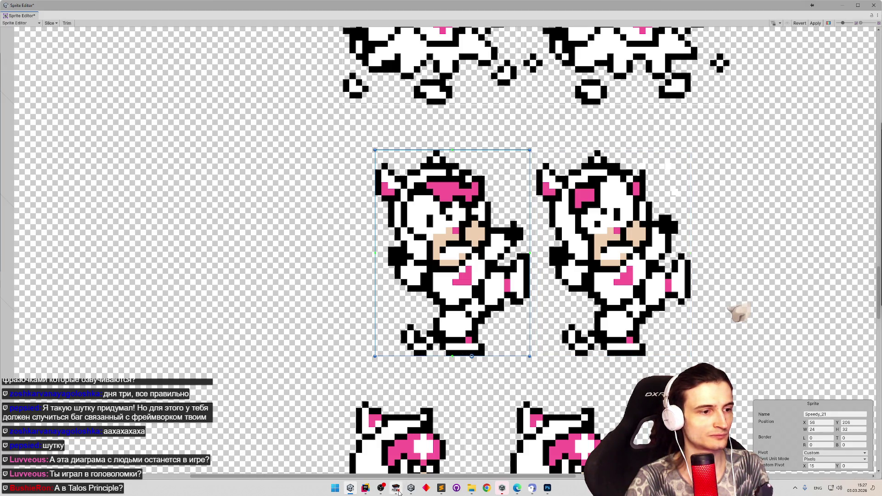
pyautogui.hotkey('alt', 'Tab')
pyautogui.press('Left')
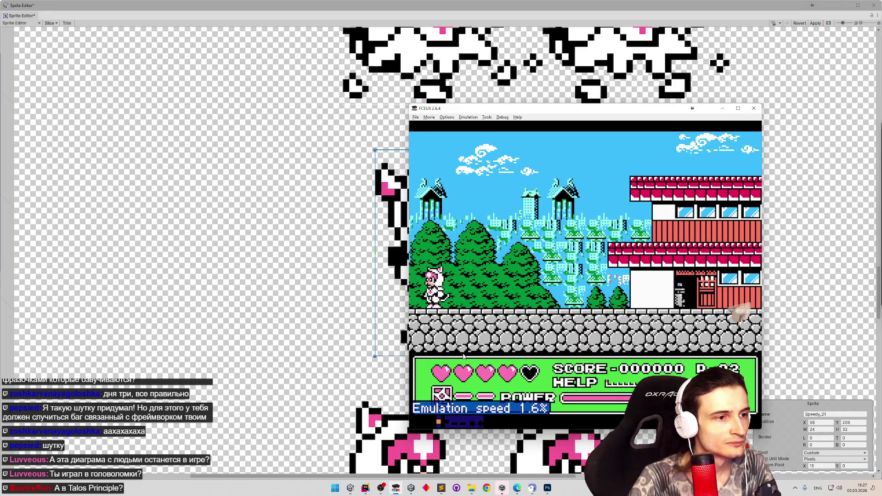
# Raise FCEUX to 100% speed, walk the pink cat right and back left, then minimize the emulator.
pyautogui.press('=')
pyautogui.press('=')
pyautogui.press('=')
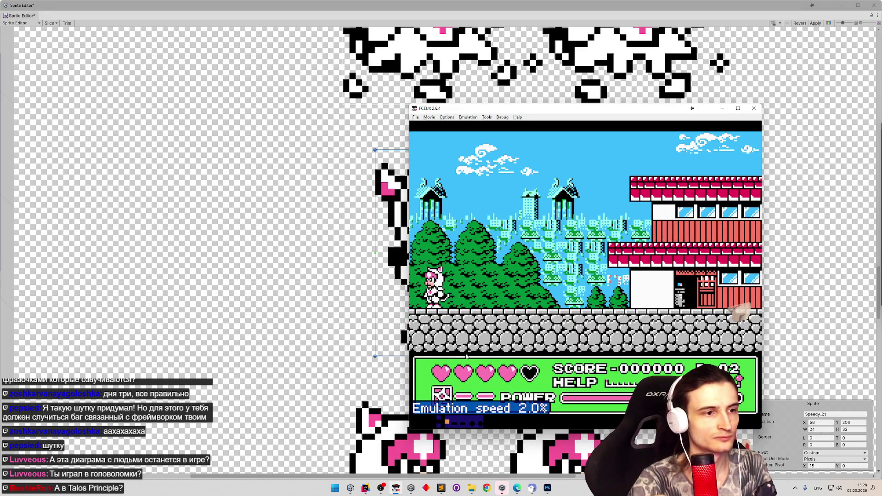
pyautogui.press('Right')
pyautogui.press('=')
pyautogui.press('=')
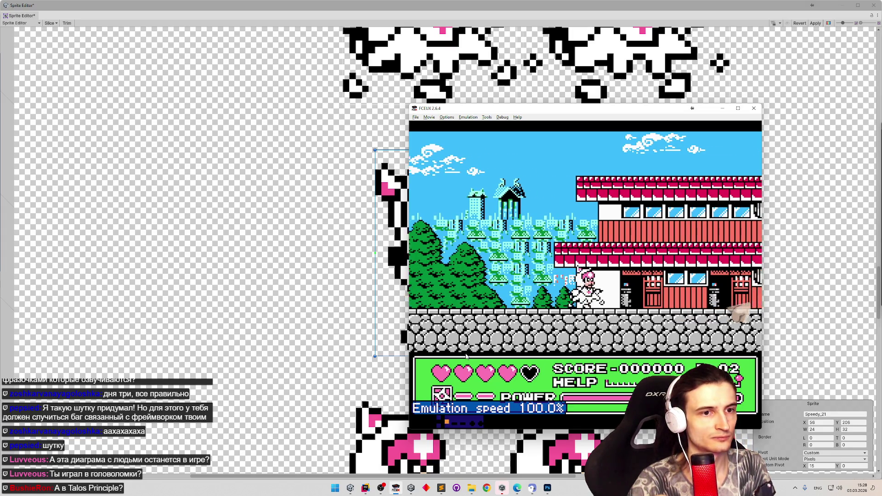
pyautogui.press('Left')
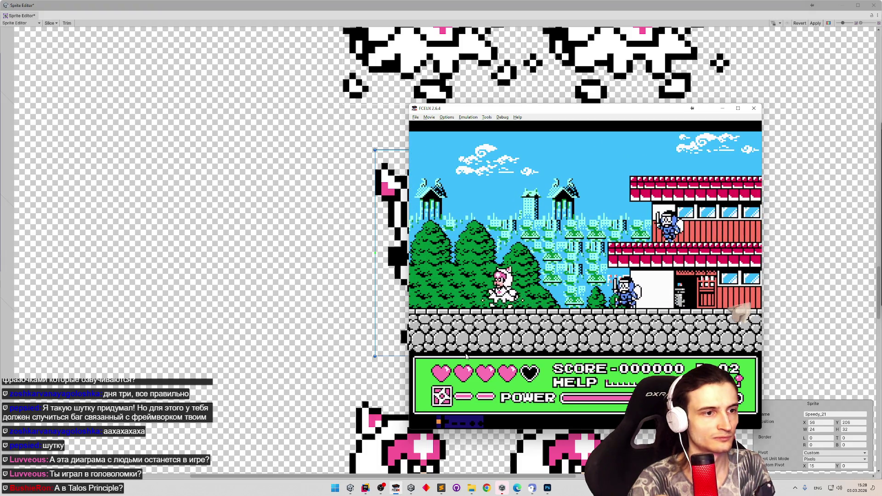
pyautogui.press('-')
pyautogui.press('-')
pyautogui.press('-')
pyautogui.press('-')
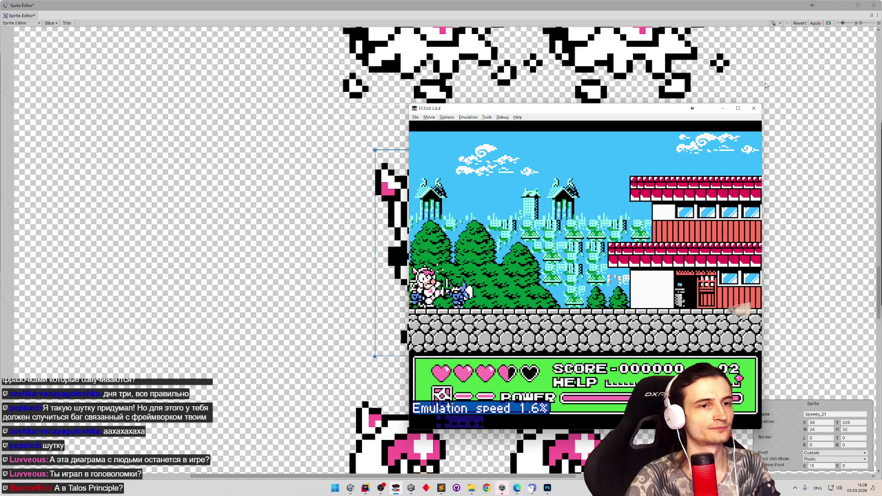
pyautogui.click(722, 109)
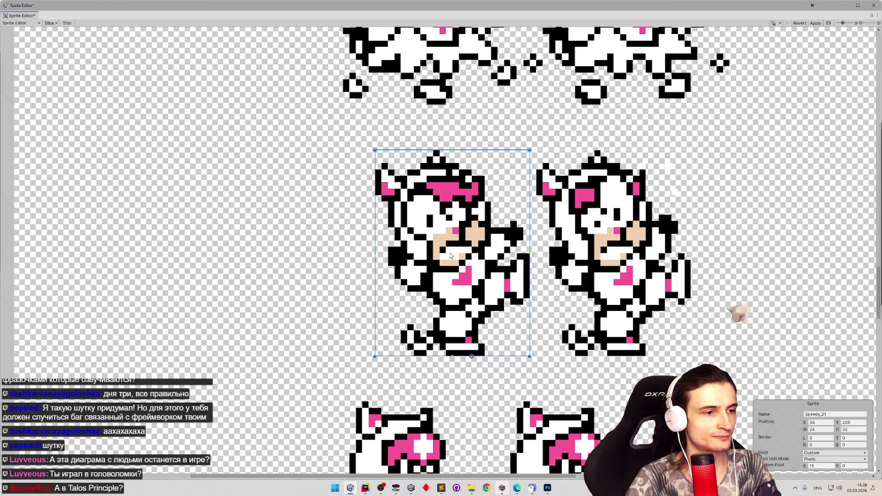
# Edit Speedy_10's custom pivot X and shift Speedy_21's pivot along its bottom edge toward the foot.
pyautogui.scroll(-5, 523, 274)
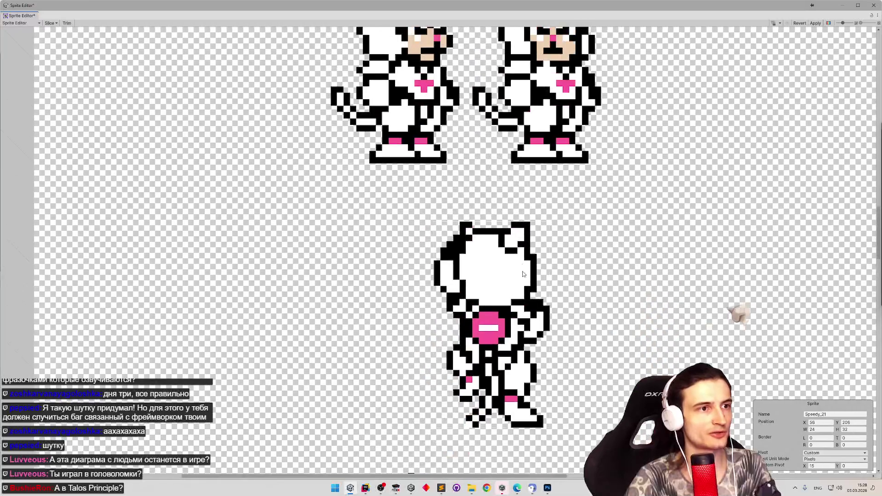
pyautogui.scroll(2, 523, 274)
pyautogui.click(445, 242)
pyautogui.click(821, 466)
pyautogui.write('12-6')
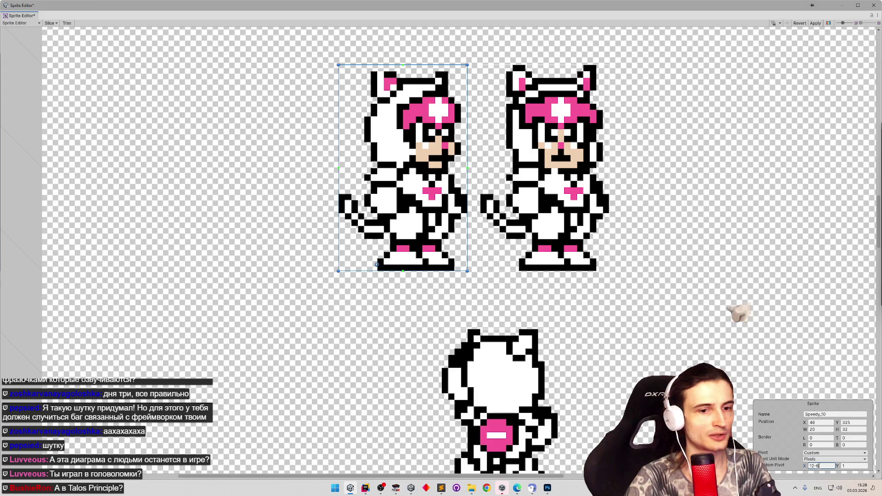
pyautogui.scroll(-6, 576, 252)
pyautogui.scroll(-6, 543, 260)
pyautogui.click(495, 286)
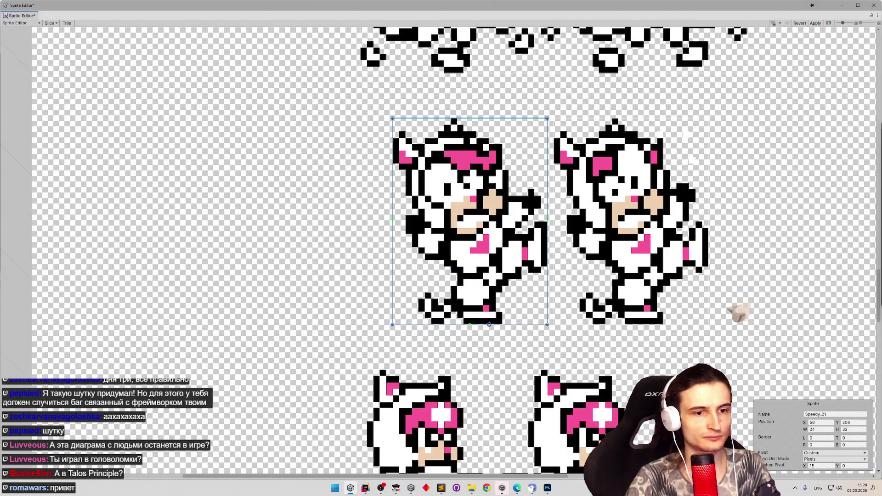
pyautogui.moveTo(489, 326); pyautogui.dragTo(458, 327)
pyautogui.click(820, 465)
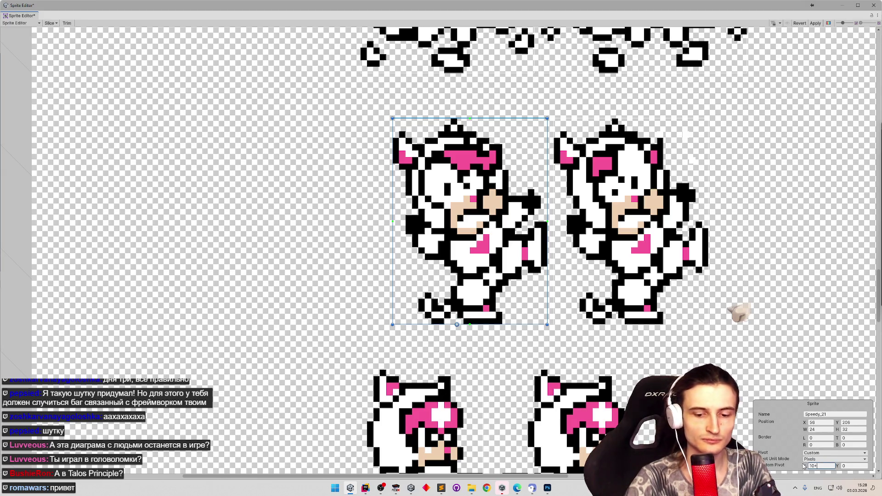
# Set Speedy_22's custom pivot X to 16, compare it with Speedy_21, then apply and close the Sprite Editor.
pyautogui.click(673, 317)
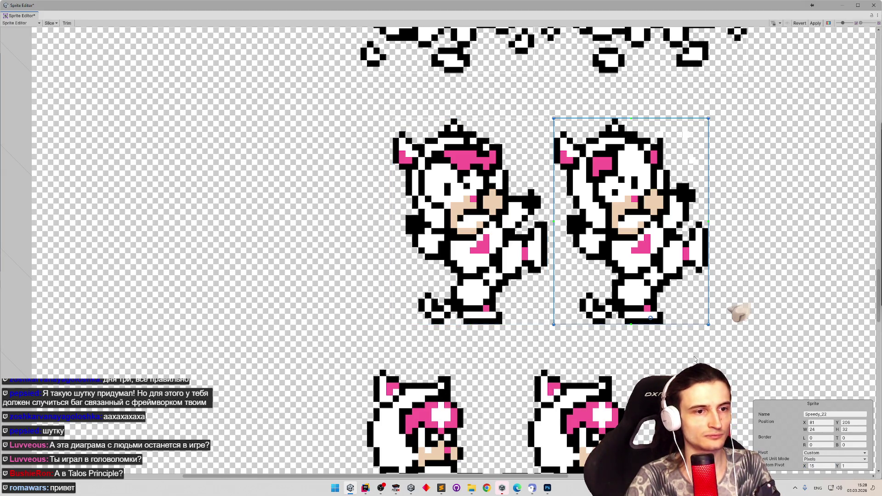
pyautogui.click(820, 466)
pyautogui.write('10')
pyautogui.press('Return')
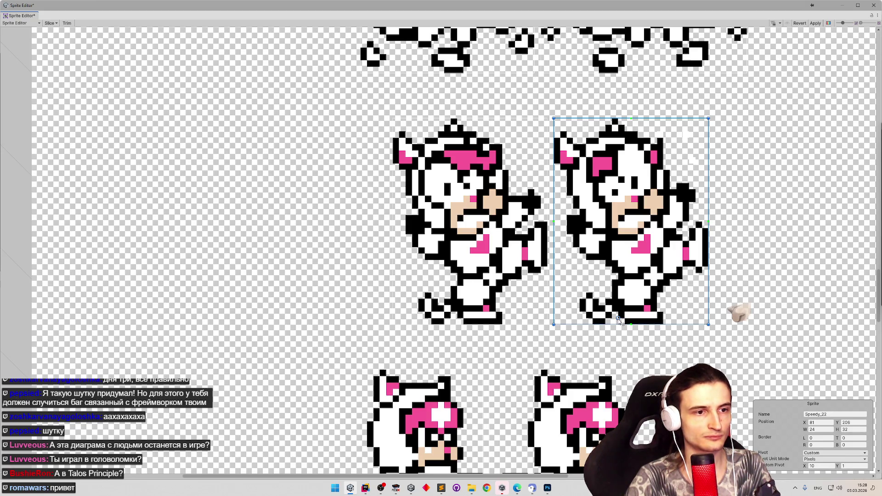
pyautogui.click(821, 464)
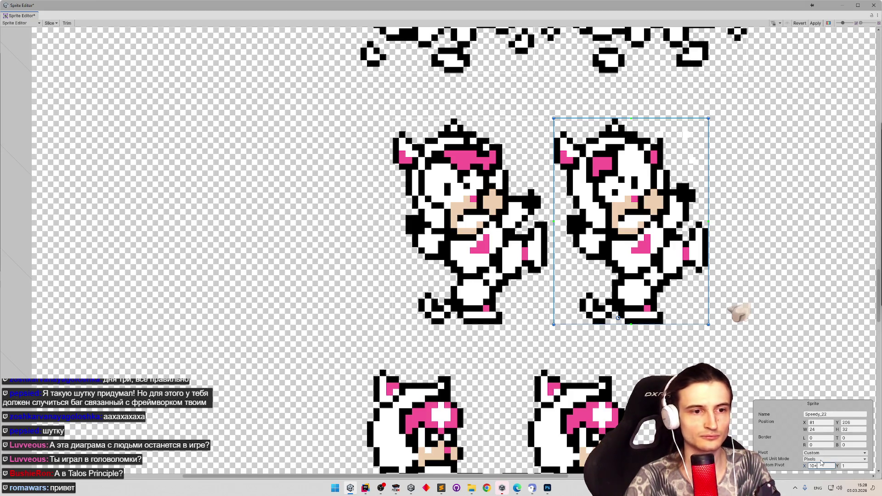
pyautogui.write('+6')
pyautogui.click(752, 151)
pyautogui.click(647, 169)
pyautogui.click(512, 203)
pyautogui.click(618, 207)
pyautogui.click(529, 204)
pyautogui.click(629, 204)
pyautogui.click(816, 23)
pyautogui.click(873, 5)
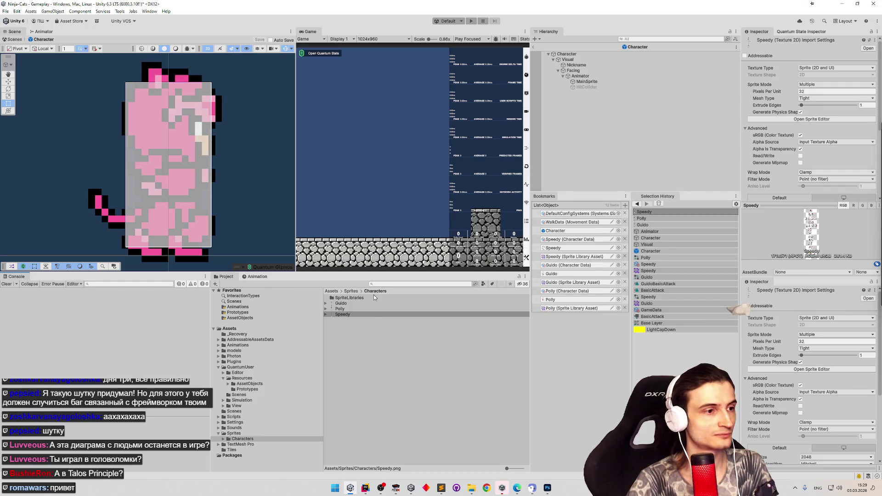
# Select Guido in the Characters folder and load its blue-cat sheet in the Sprite Editor.
pyautogui.click(341, 305)
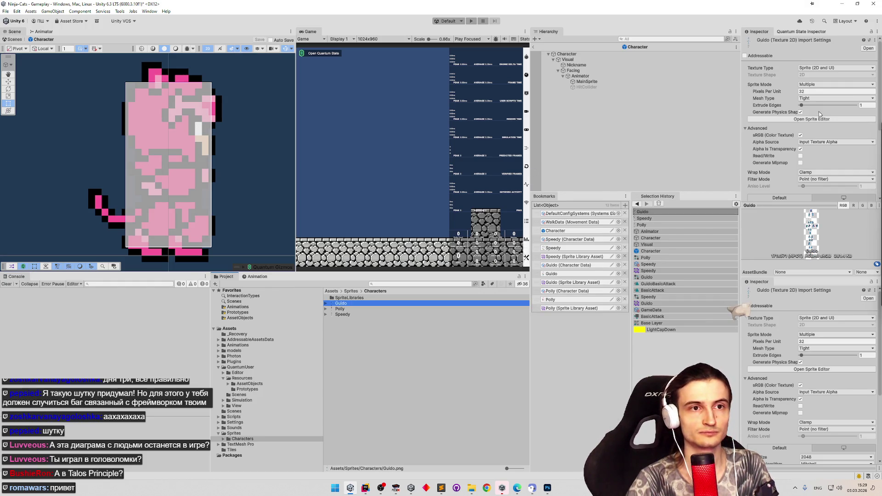
pyautogui.click(817, 119)
pyautogui.scroll(5, 385, 192)
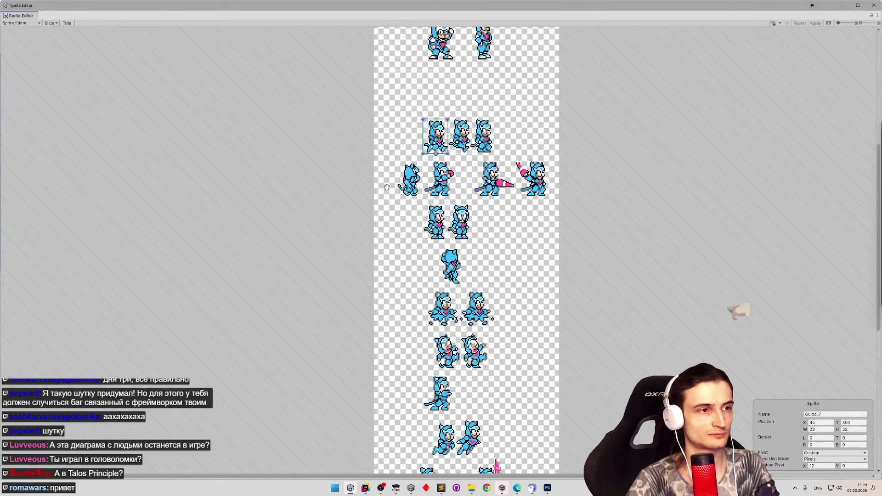
pyautogui.scroll(8, 436, 308)
pyautogui.scroll(3, 436, 307)
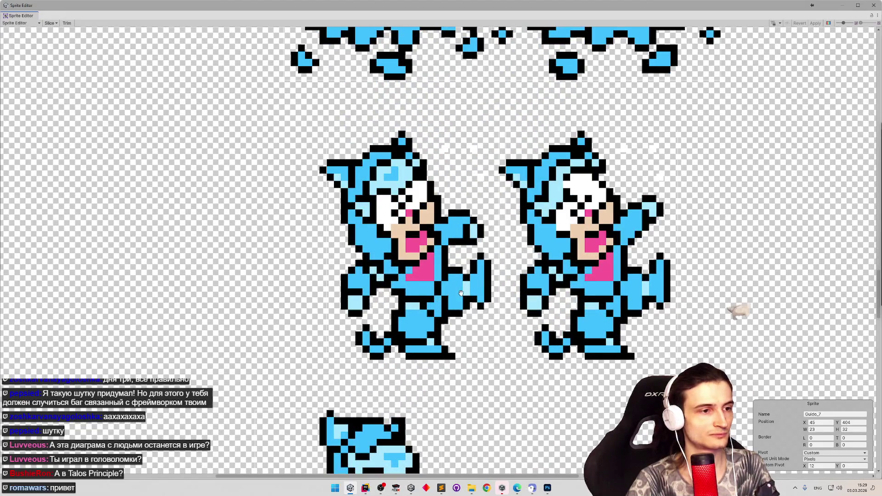
pyautogui.scroll(-6, 469, 302)
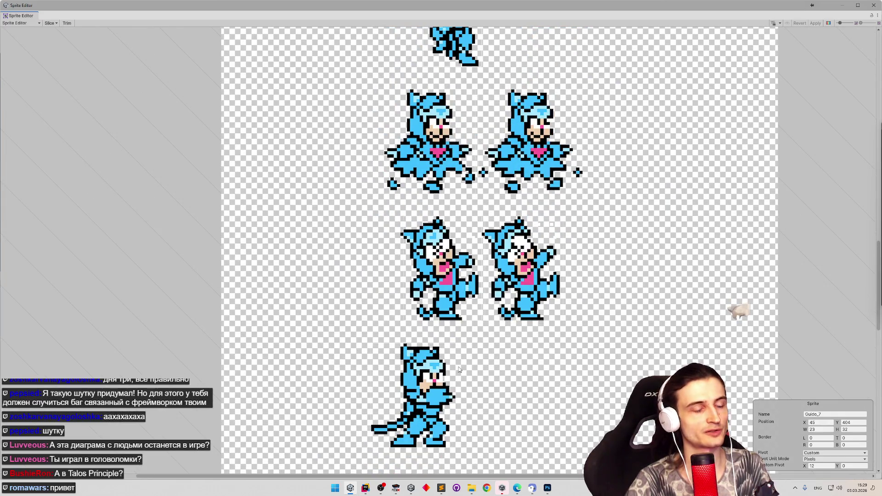
# Play the rooftop stage in FCEUX, jumping the cat onto the red roof and walking right.
pyautogui.click(400, 491)
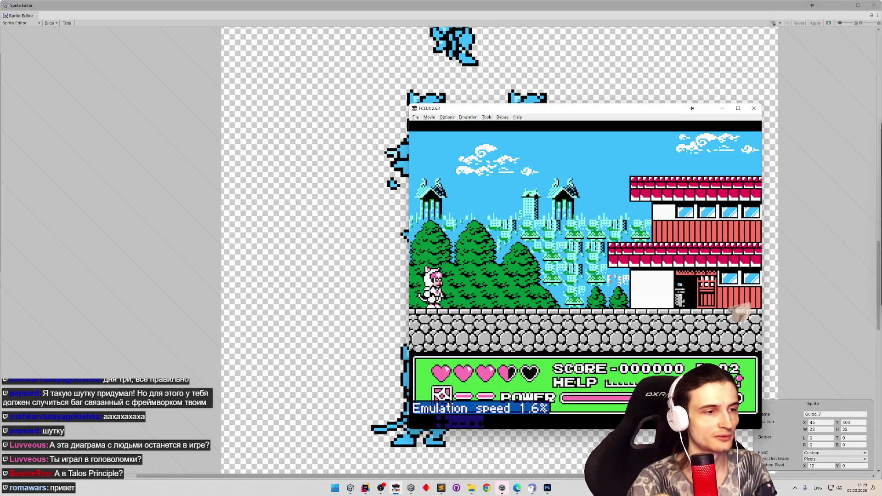
pyautogui.press('=')
pyautogui.press('=')
pyautogui.press('=')
pyautogui.press('Right')
pyautogui.press('Right')
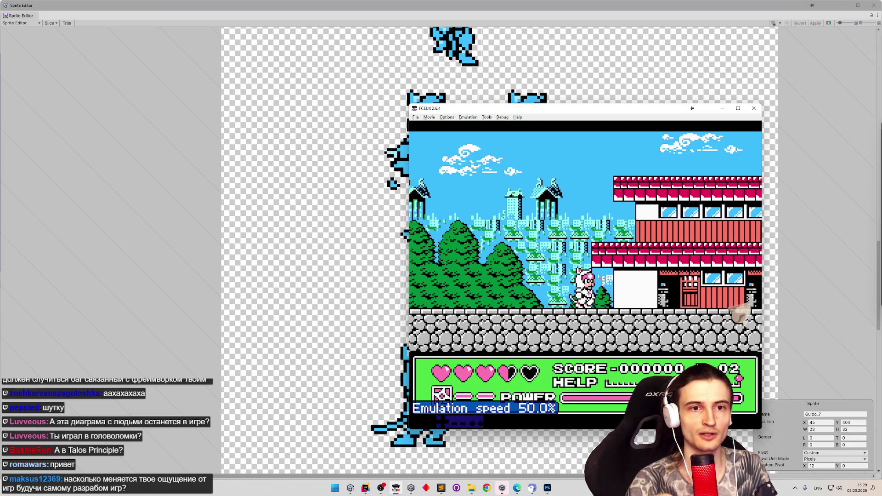
pyautogui.press('f')
pyautogui.press('f')
pyautogui.press('f')
pyautogui.press('f')
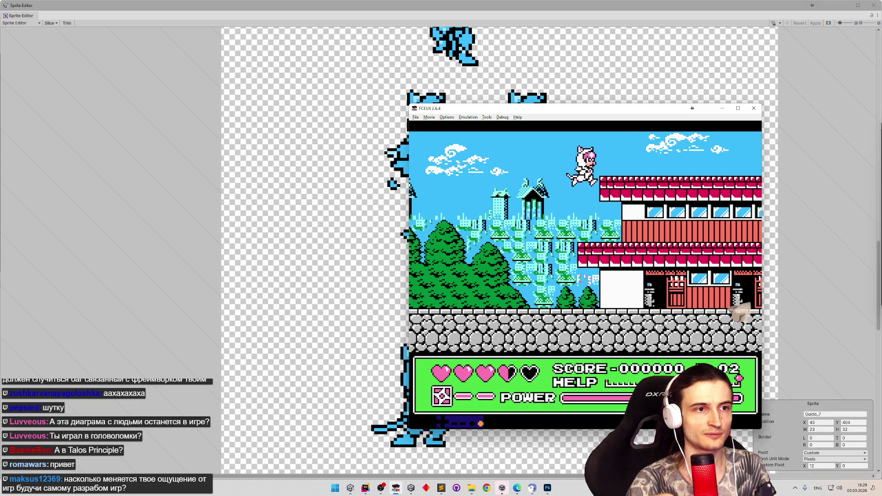
pyautogui.press('Right')
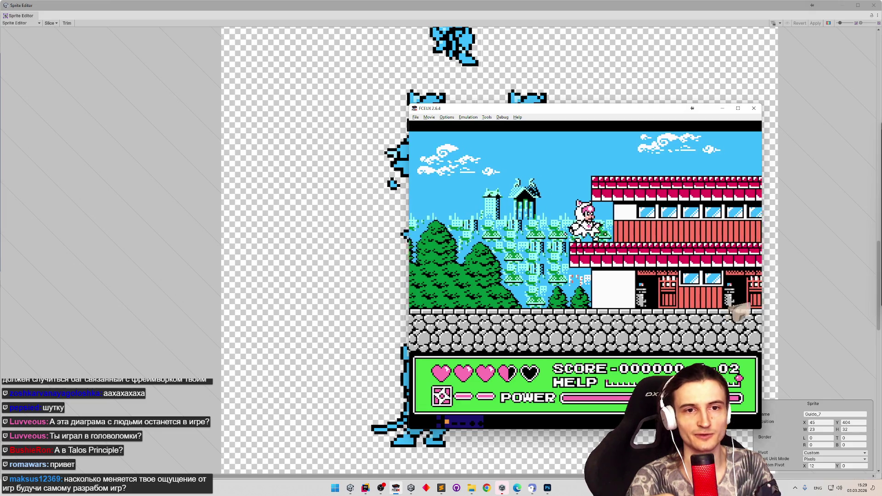
pyautogui.press('Right')
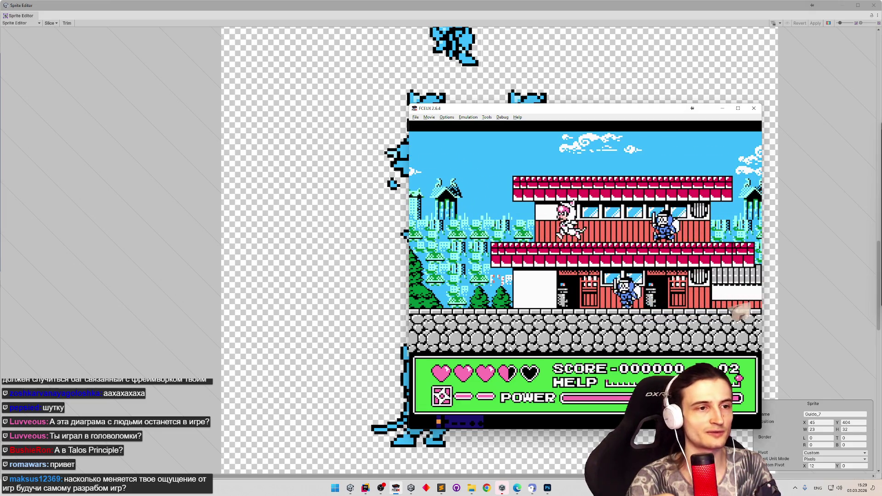
# Slow the emulation to 1.6% speed and start a screen snip with Win+Shift+S.
pyautogui.press('Left')
pyautogui.press('-')
pyautogui.press('-')
pyautogui.press('-')
pyautogui.press('-')
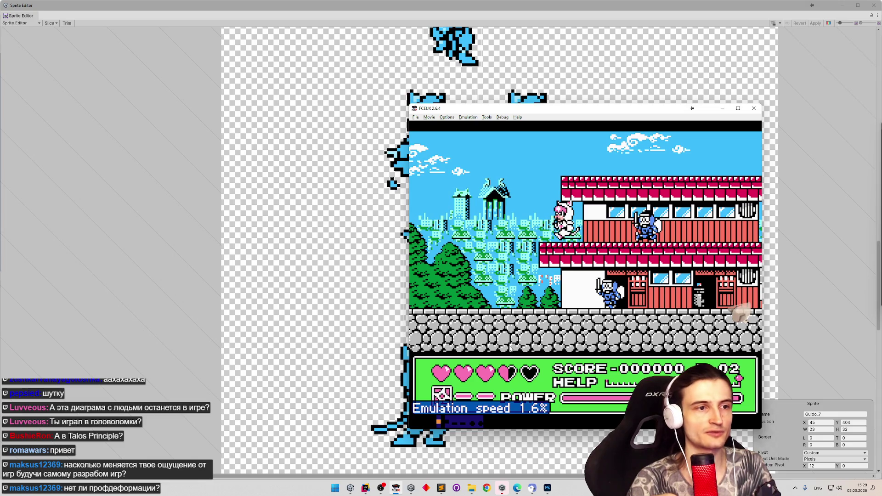
pyautogui.press('=')
pyautogui.press('=')
pyautogui.press('=')
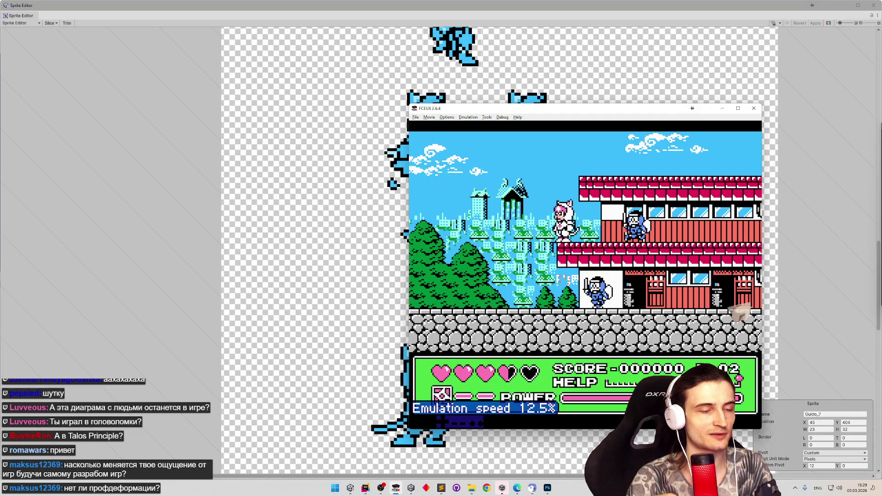
pyautogui.press('-')
pyautogui.press('-')
pyautogui.press('-')
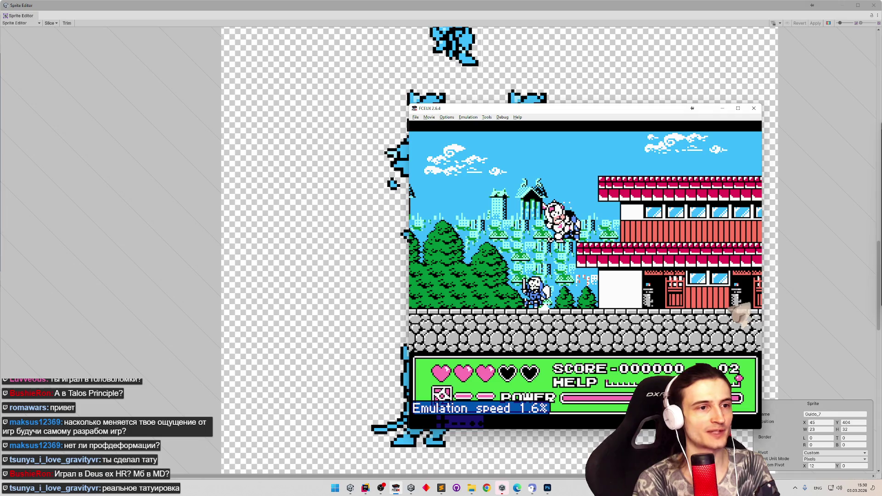
pyautogui.press('super+shift+s')
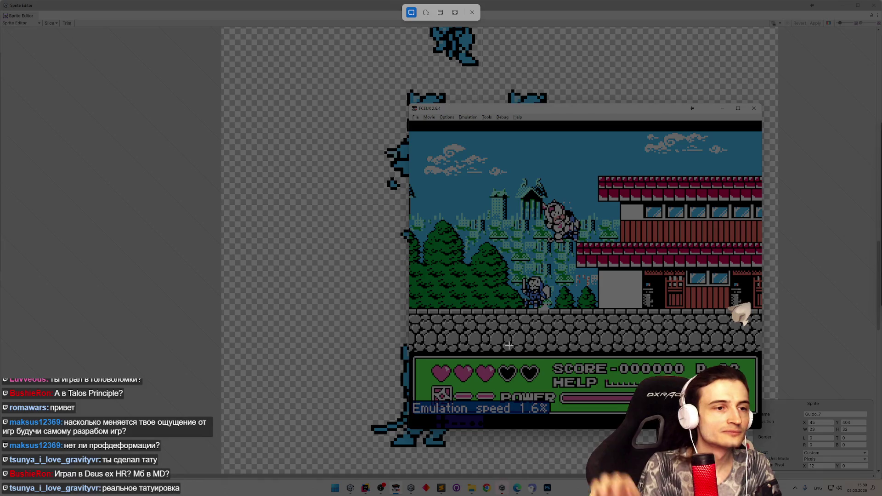
# Snip the pink cat sprite in mid-air from the slowed FCEUX game to the clipboard.
pyautogui.moveTo(539, 209); pyautogui.dragTo(594, 254)
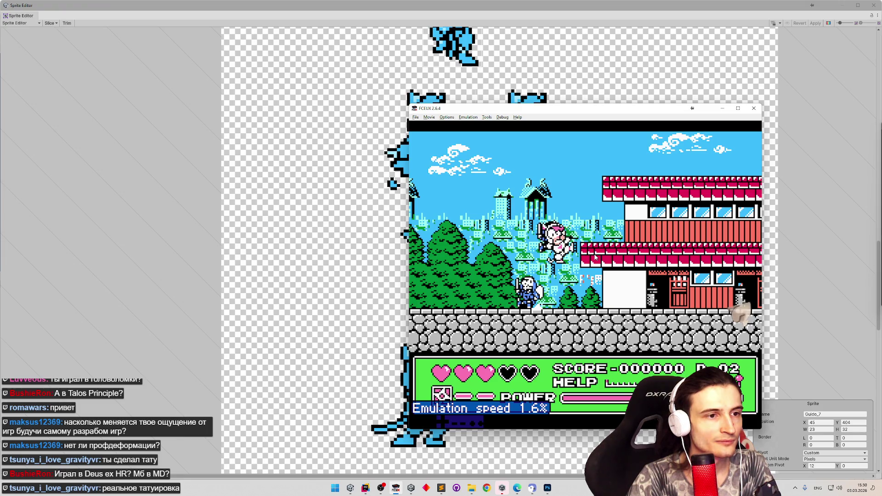
pyautogui.press('super+shift+s')
pyautogui.moveTo(547, 237); pyautogui.dragTo(587, 282)
pyautogui.press('super+shift+s')
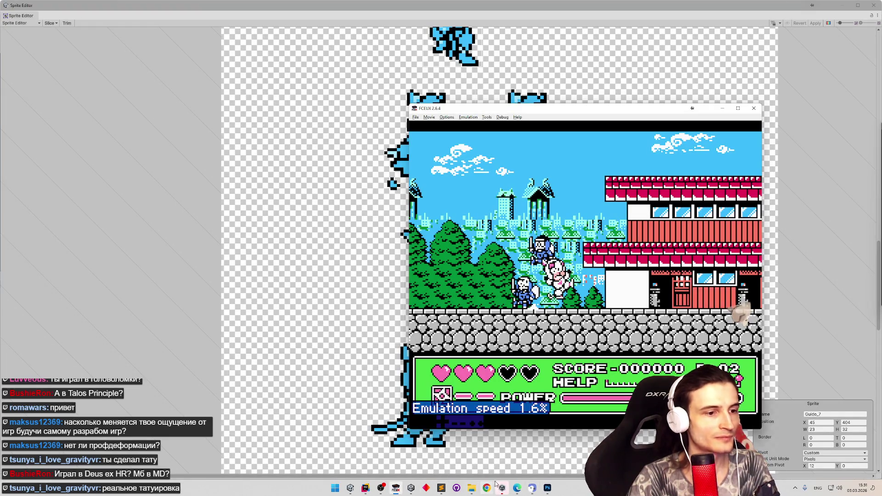
# Paste the cat snip into Photoshop as a new layer and drag it below the rightmost reference frame.
pyautogui.moveTo(350, 488)
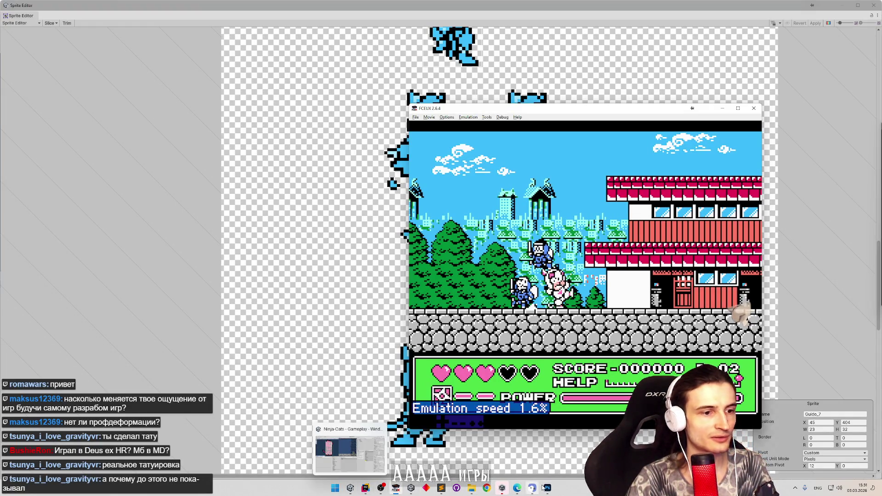
pyautogui.click(547, 488)
pyautogui.hscroll(2, 495, 329)
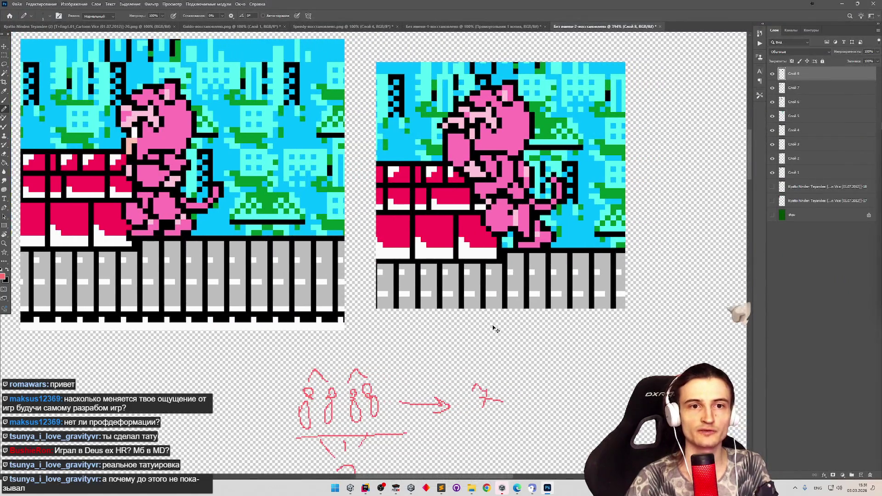
pyautogui.scroll(-3, 496, 329)
pyautogui.scroll(-2, 398, 245)
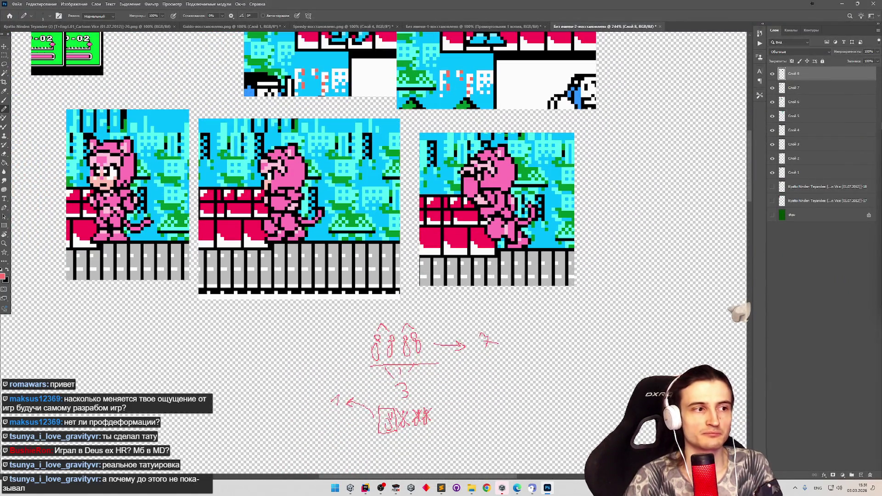
pyautogui.scroll(-1, 313, 230)
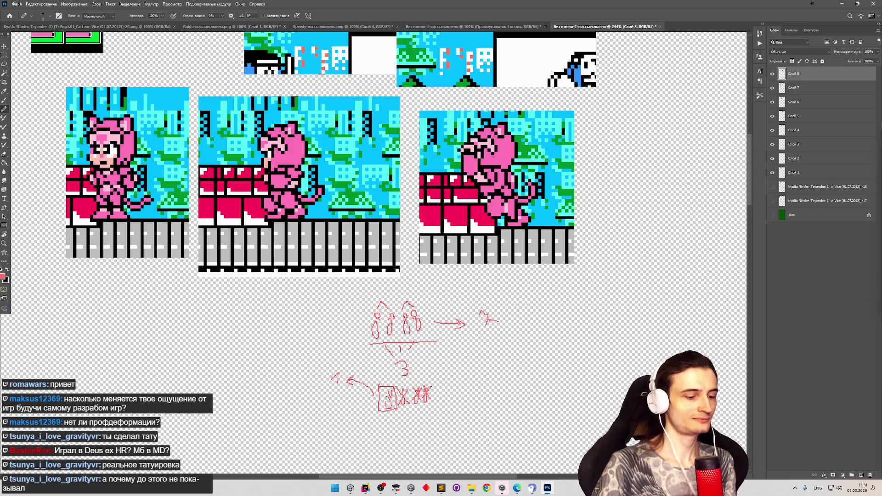
pyautogui.hotkey('ctrl', 'v')
pyautogui.press('v')
pyautogui.moveTo(398, 258); pyautogui.dragTo(610, 304)
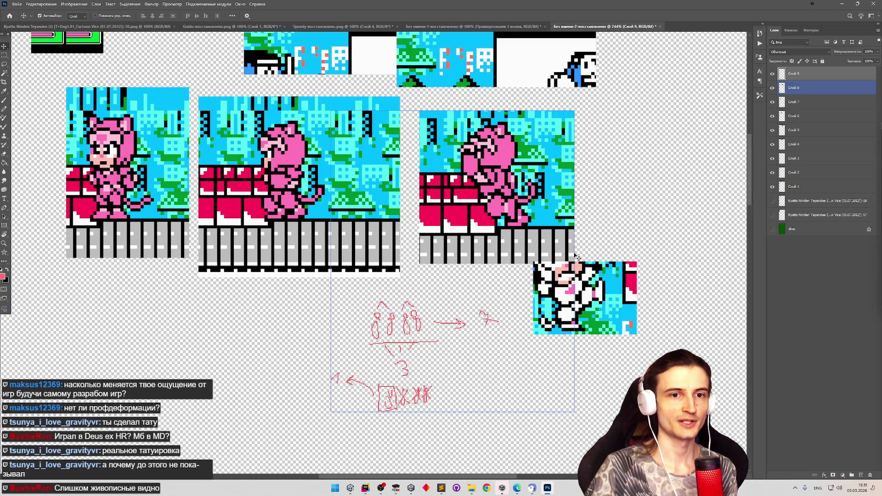
pyautogui.moveTo(350, 488)
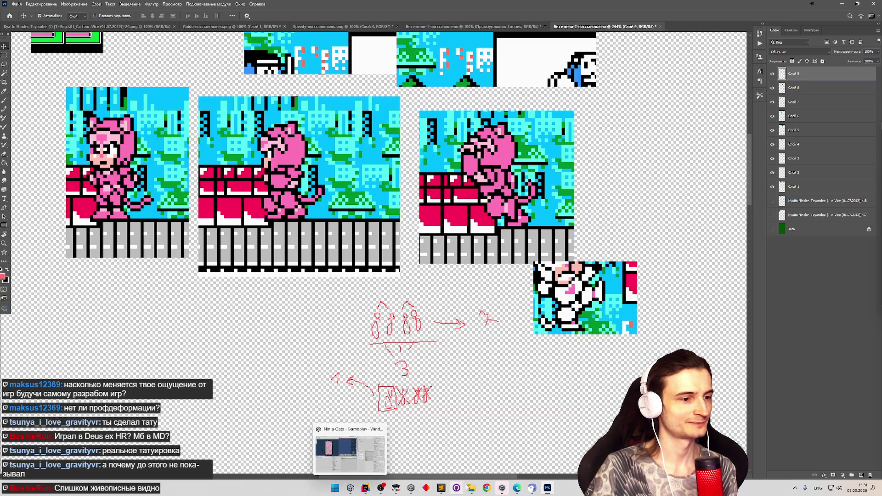
pyautogui.click(471, 488)
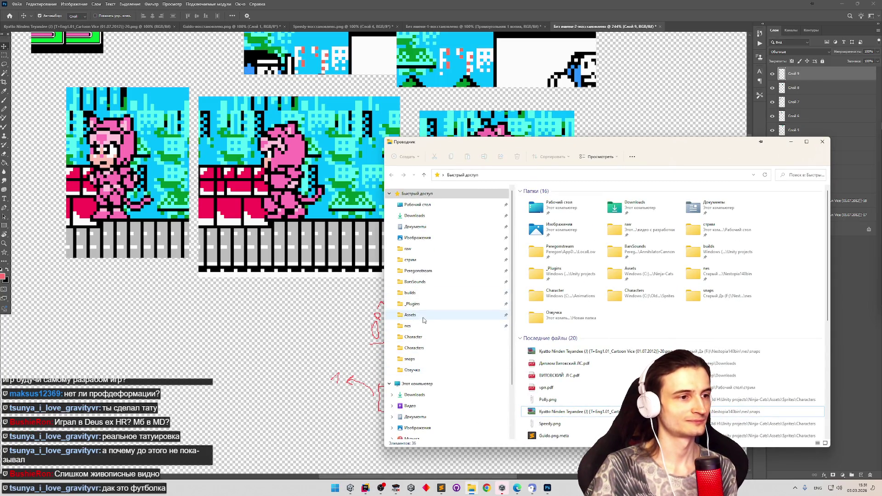
# Open Speedy.png from Assets\Sprites\Characters in Photoshop without assigning a colour profile.
pyautogui.click(426, 316)
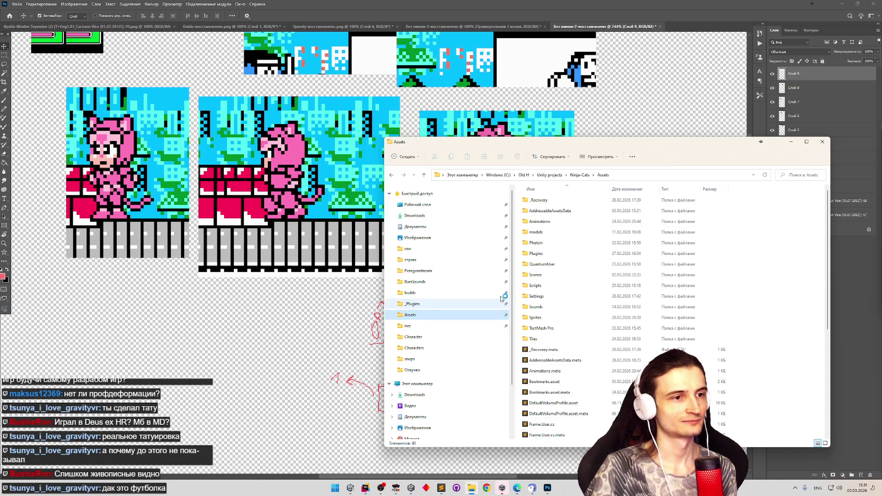
pyautogui.doubleClick(544, 317)
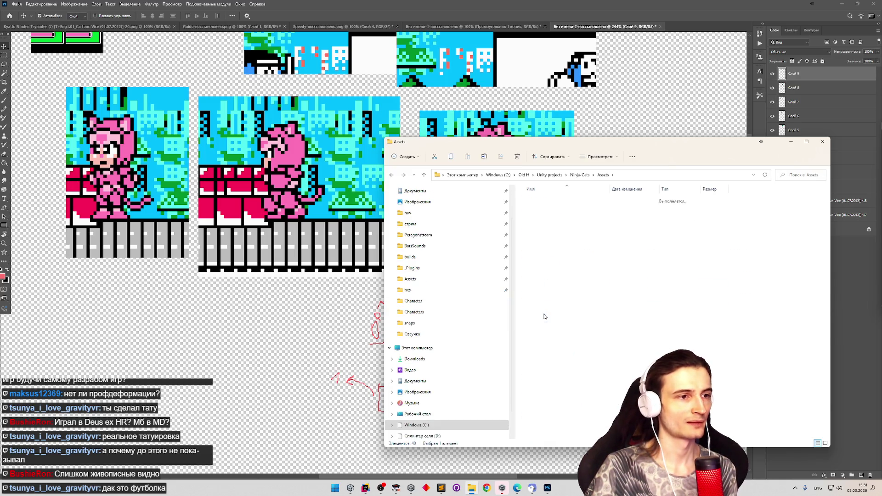
pyautogui.doubleClick(551, 200)
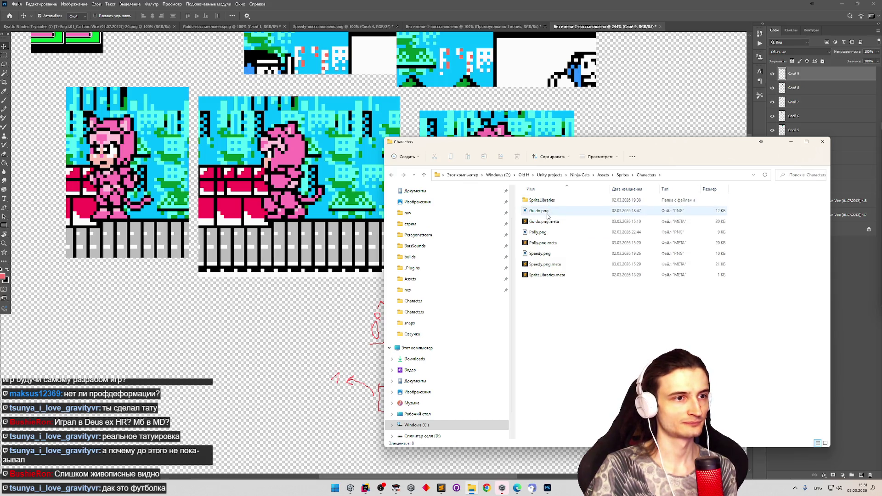
pyautogui.rightClick(543, 257)
pyautogui.moveTo(601, 305)
pyautogui.click(705, 311)
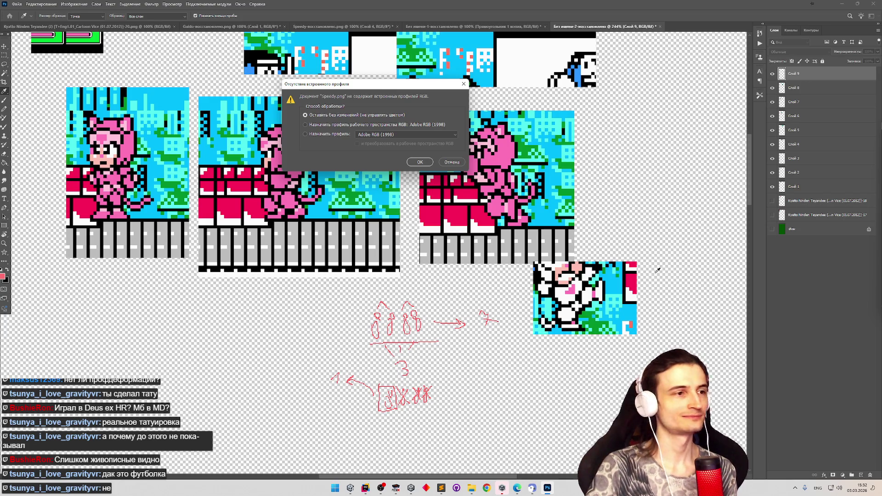
pyautogui.click(420, 162)
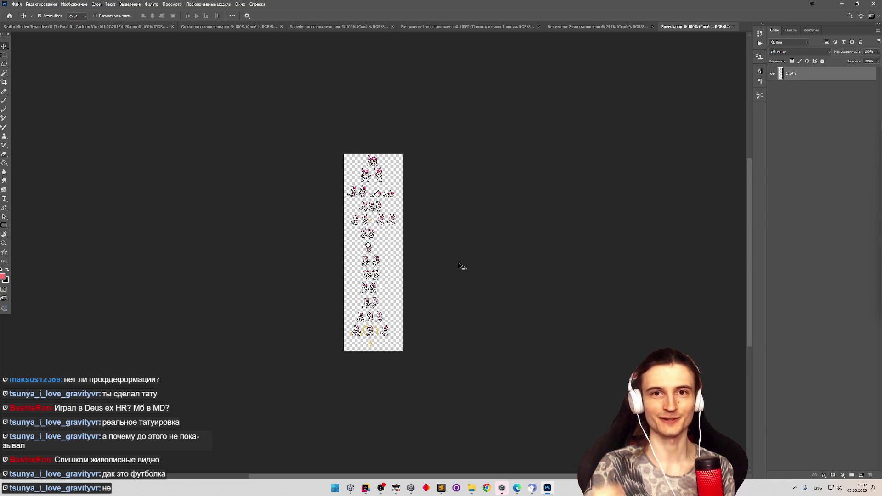
# Inspect the Speedy sprite sheet and compare it against the game screenshot reference document.
pyautogui.scroll(3, 368, 205)
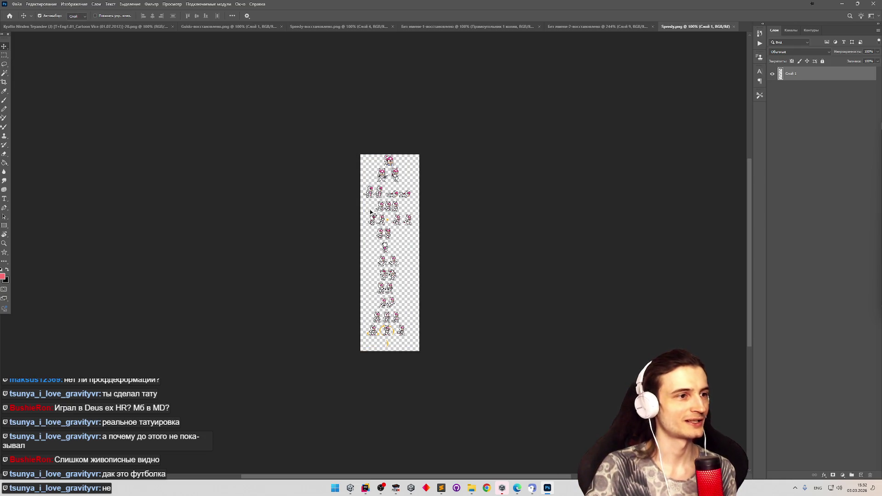
pyautogui.scroll(2, 364, 221)
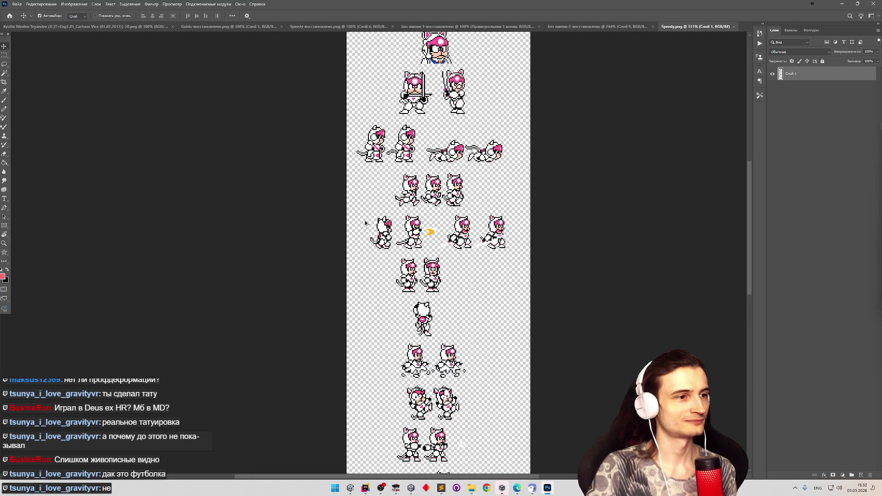
pyautogui.scroll(1, 366, 224)
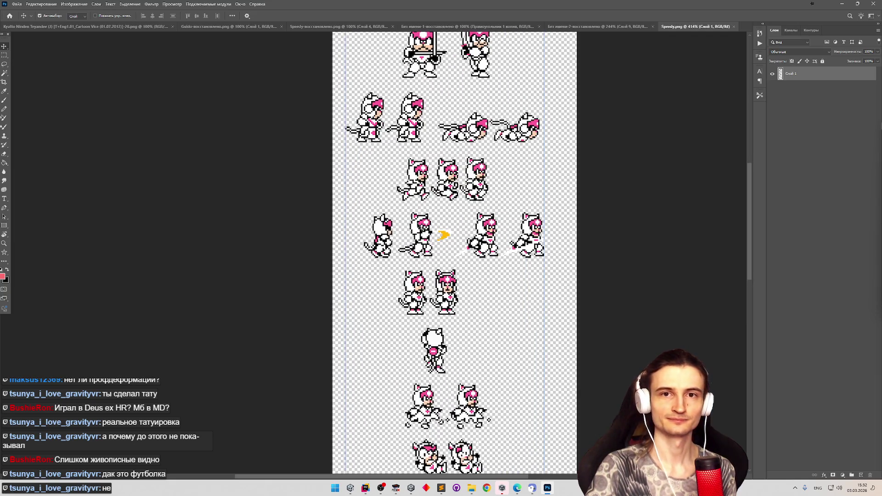
pyautogui.scroll(1, 422, 227)
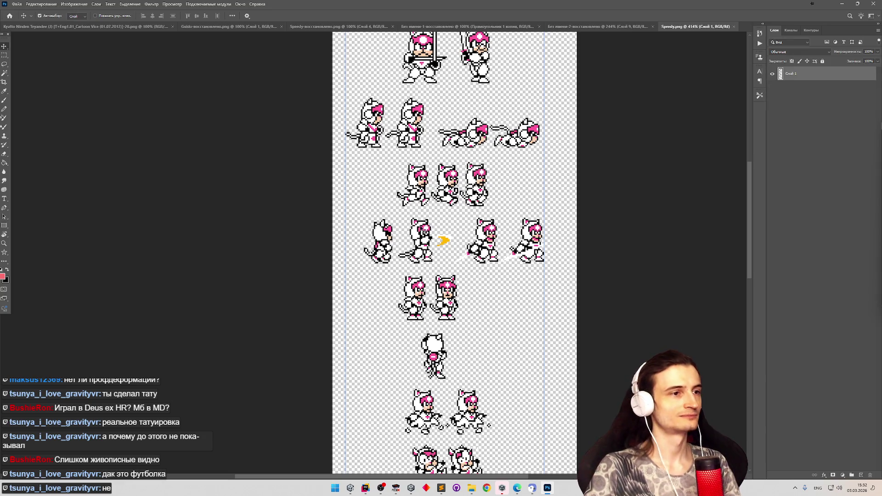
pyautogui.scroll(-2, 415, 224)
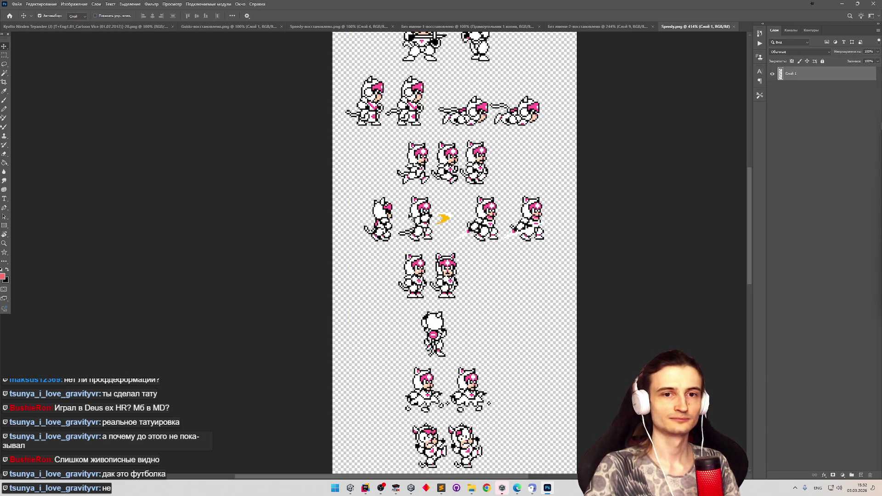
pyautogui.scroll(1, 412, 218)
pyautogui.moveTo(748, 217); pyautogui.dragTo(744, 272)
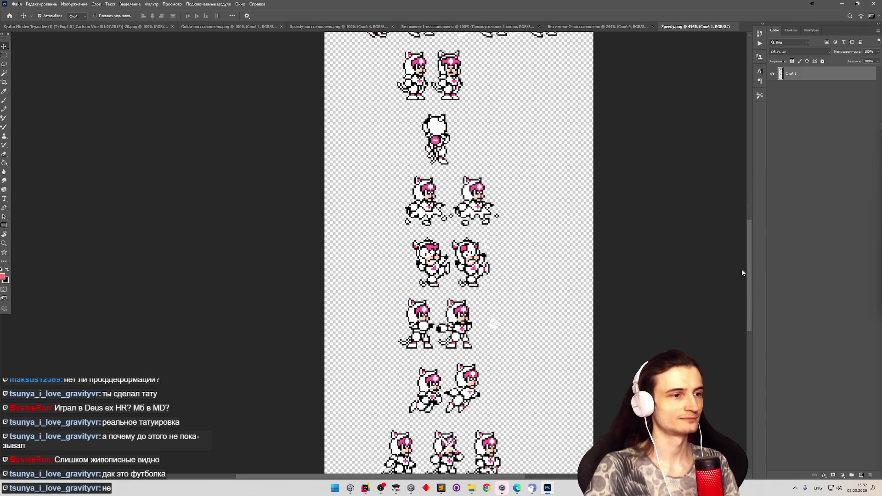
pyautogui.scroll(10, 504, 303)
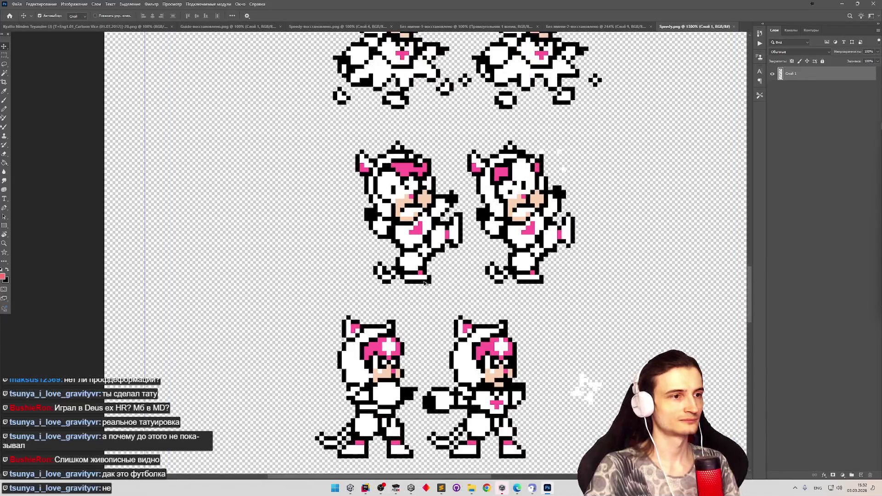
pyautogui.scroll(3, 423, 284)
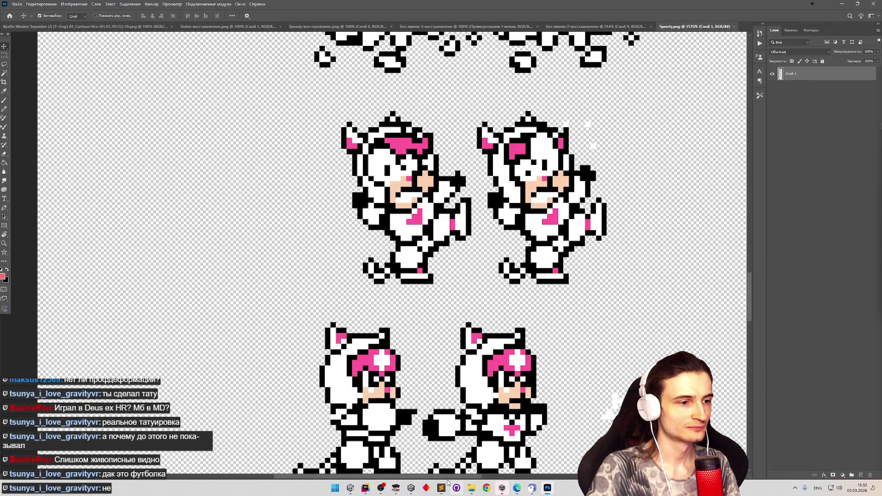
pyautogui.click(548, 490)
pyautogui.click(548, 490)
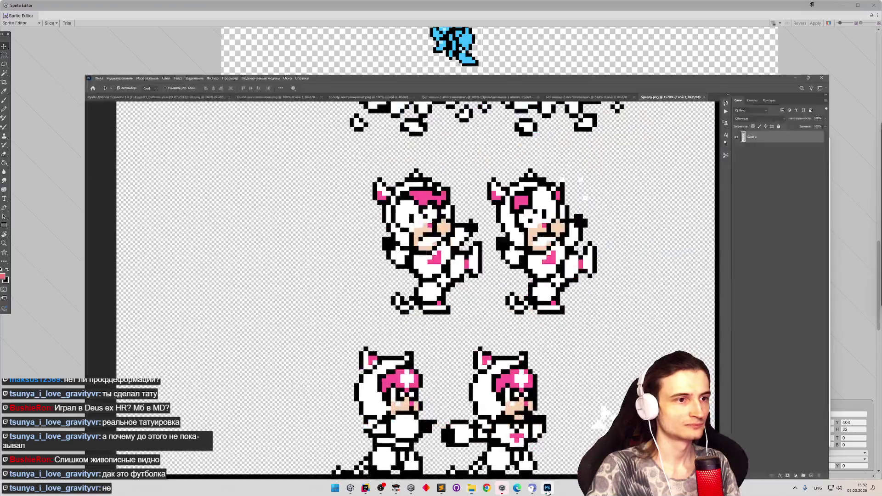
pyautogui.click(547, 490)
pyautogui.click(548, 490)
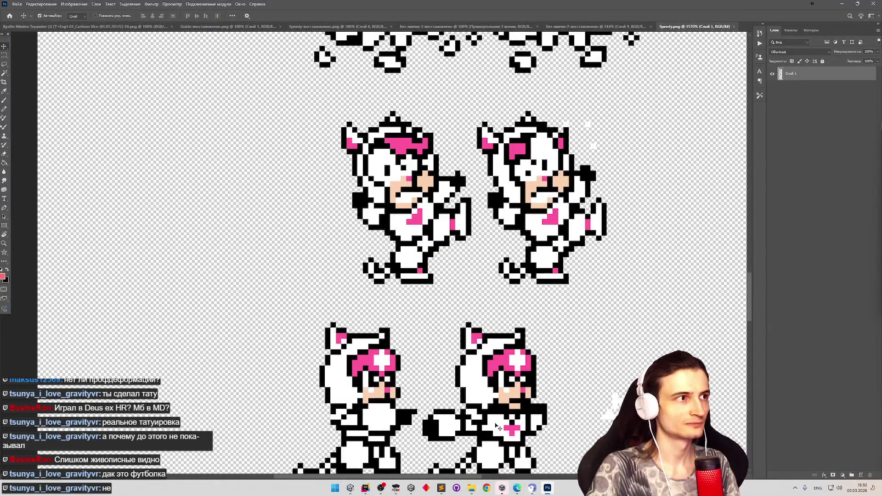
pyautogui.click(590, 28)
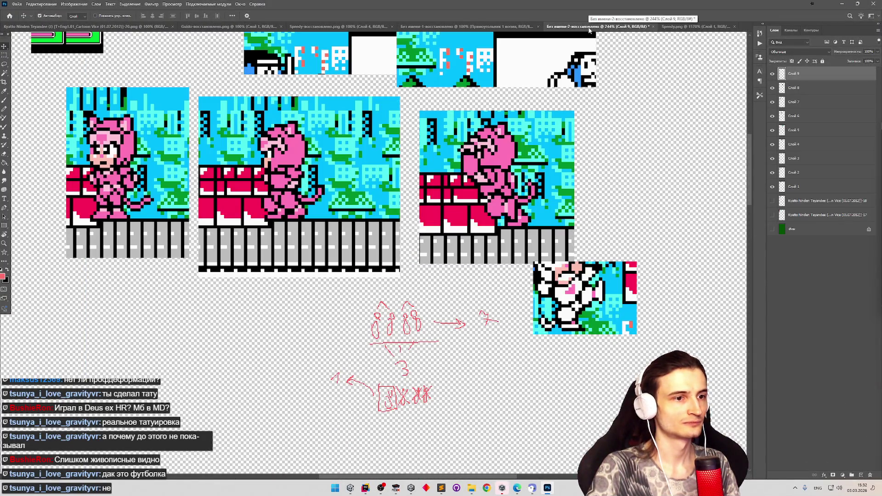
pyautogui.click(682, 28)
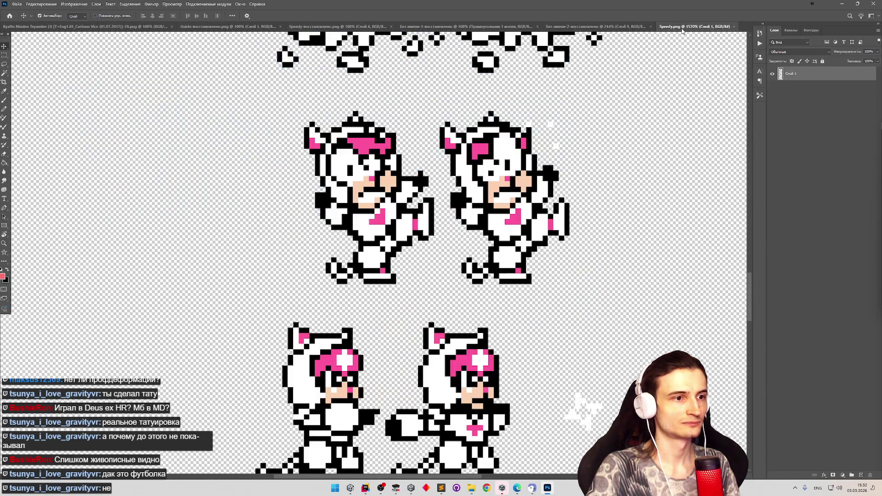
# Move the stray pixel block by the left Speedy sprite's arm down to its feet.
pyautogui.click(4, 55)
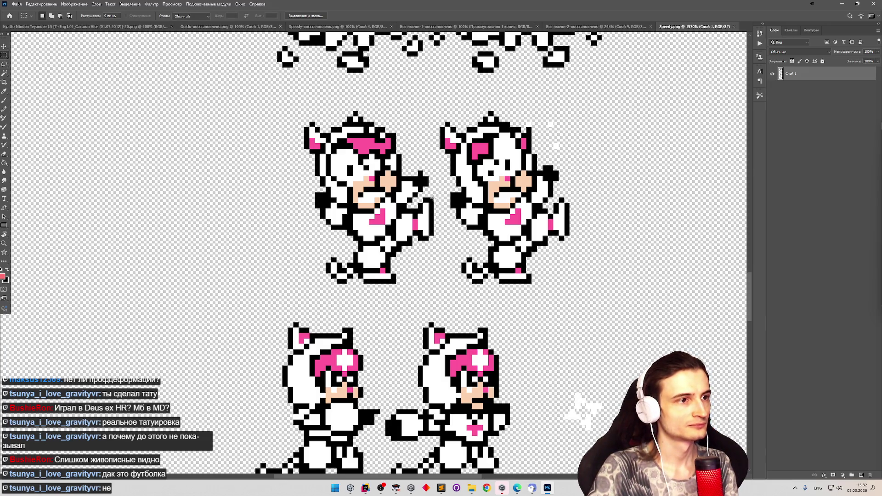
pyautogui.click(4, 46)
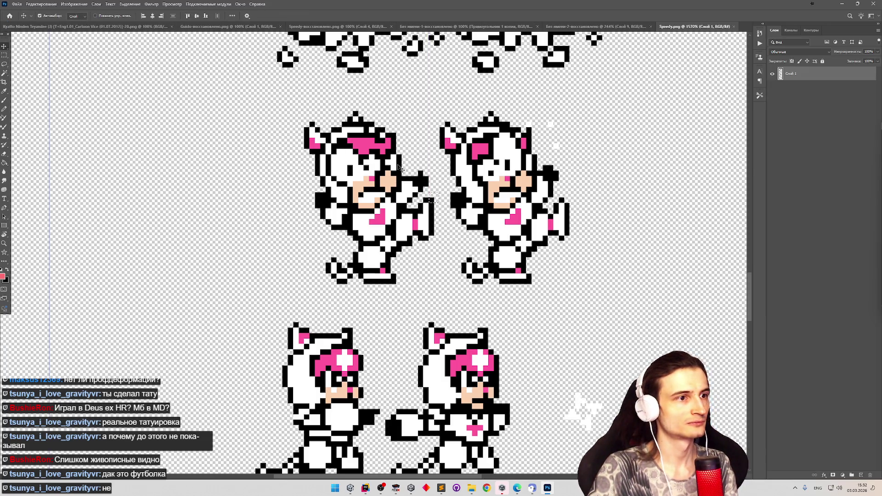
pyautogui.moveTo(434, 200)
pyautogui.mouseDown()
pyautogui.moveTo(418, 272)
pyautogui.moveTo(398, 282)
pyautogui.mouseUp()
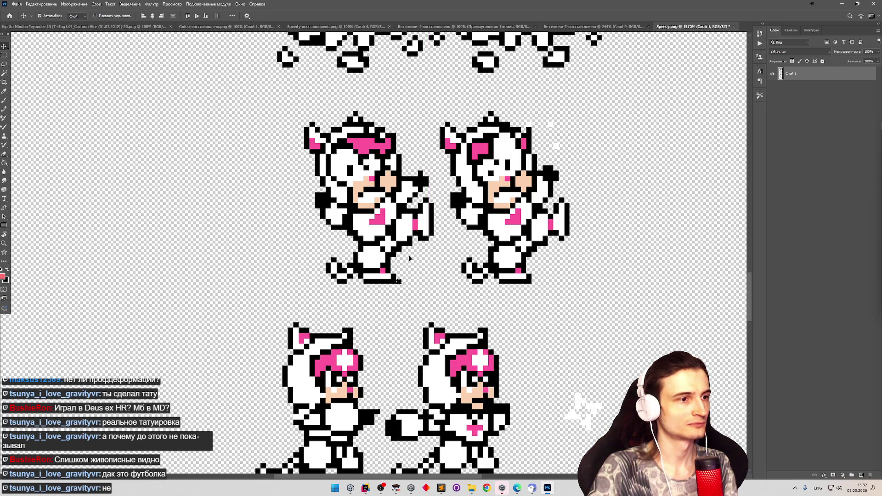
pyautogui.click(410, 259)
pyautogui.click(4, 55)
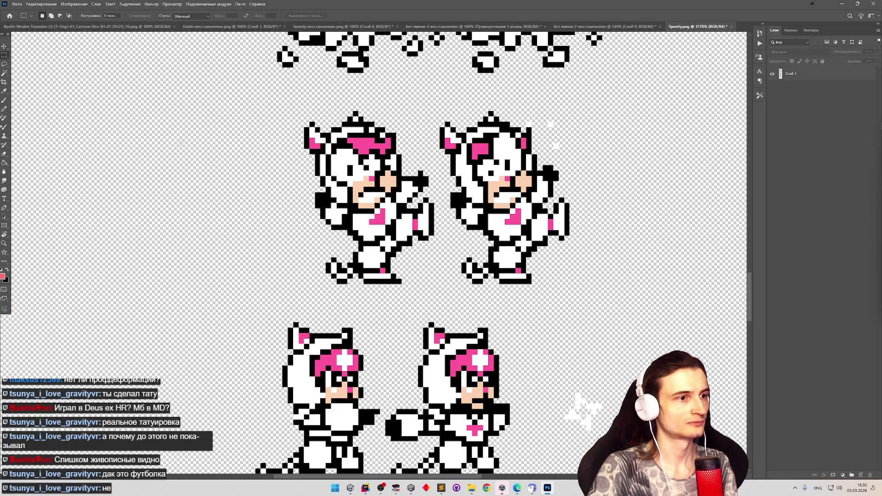
# Copy the 2×3 px foot piece to a new layer and place it at the right sprite's feet.
pyautogui.moveTo(394, 275)
pyautogui.mouseDown()
pyautogui.moveTo(406, 289)
pyautogui.moveTo(428, 271)
pyautogui.moveTo(435, 287)
pyautogui.moveTo(549, 282)
pyautogui.mouseUp()
pyautogui.hotkey('ctrl', 'j')
pyautogui.press('v')
pyautogui.click(443, 155)
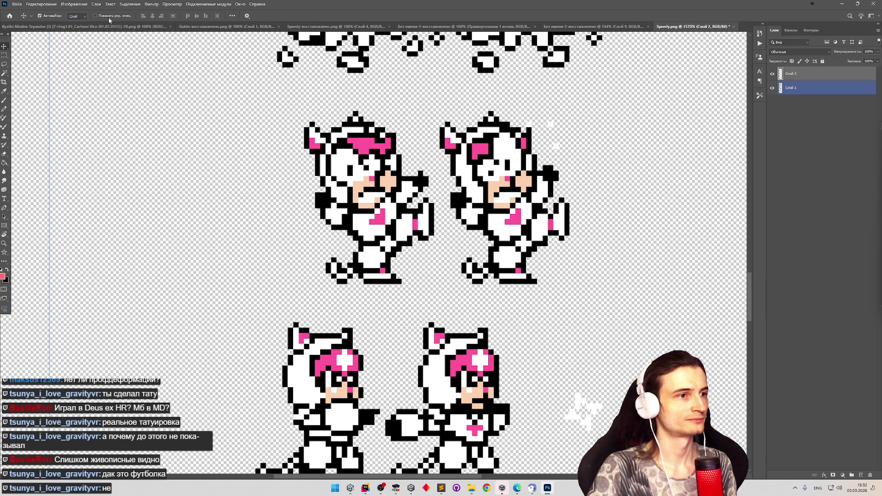
# Quick Export the sheet as PNG, overwriting Speedy.png in the Characters folder.
pyautogui.click(158, 43)
pyautogui.click(16, 4)
pyautogui.moveTo(87, 112)
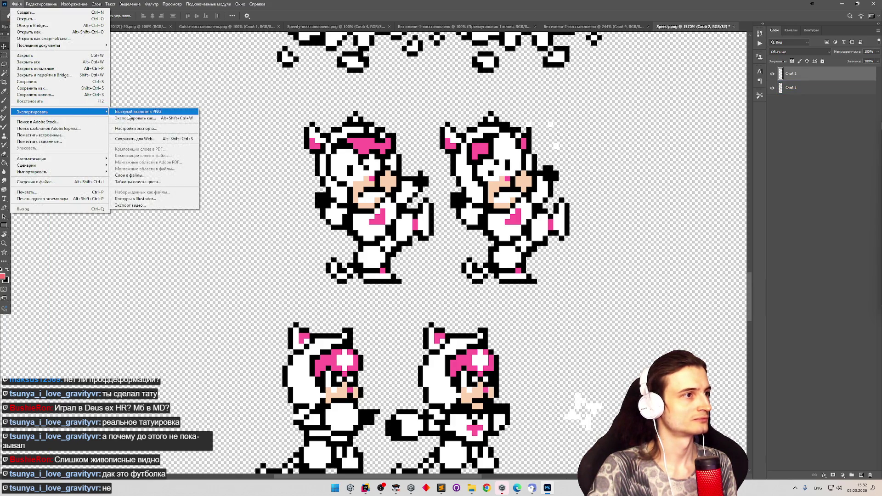
pyautogui.click(130, 118)
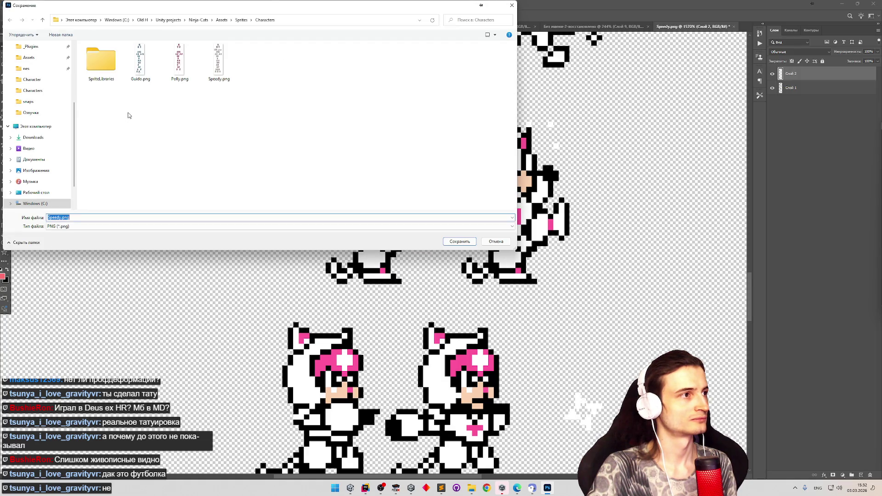
pyautogui.doubleClick(209, 64)
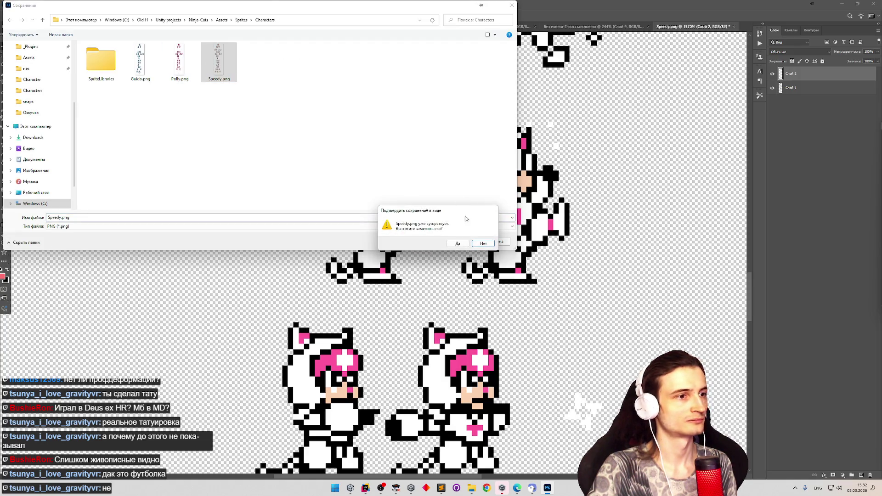
pyautogui.click(460, 243)
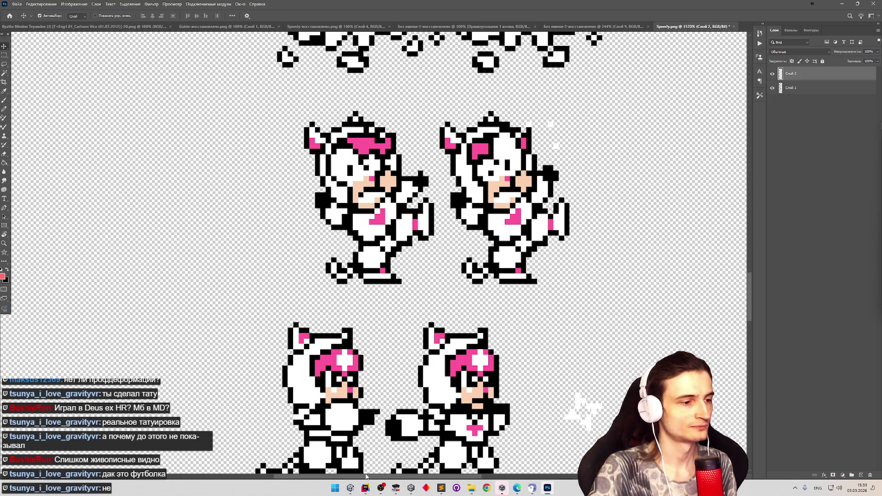
pyautogui.click(356, 491)
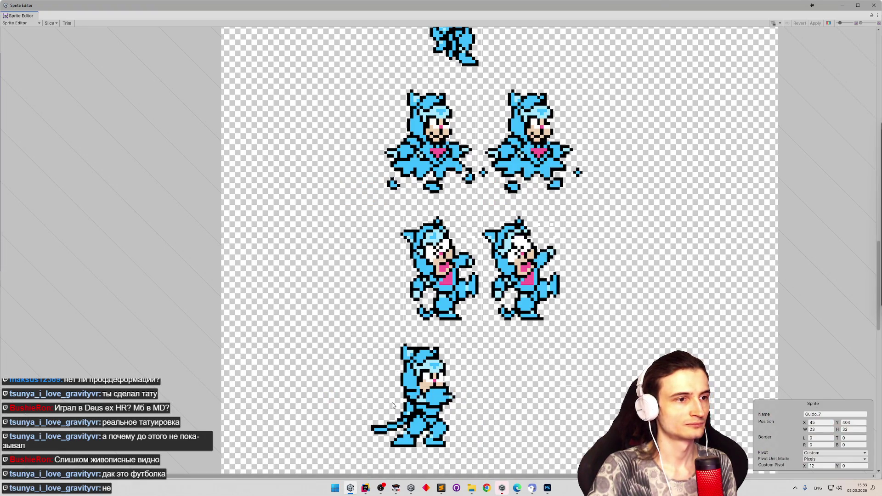
# Set Guido_21's custom pivot X to 16.
pyautogui.scroll(3, 427, 360)
pyautogui.click(453, 279)
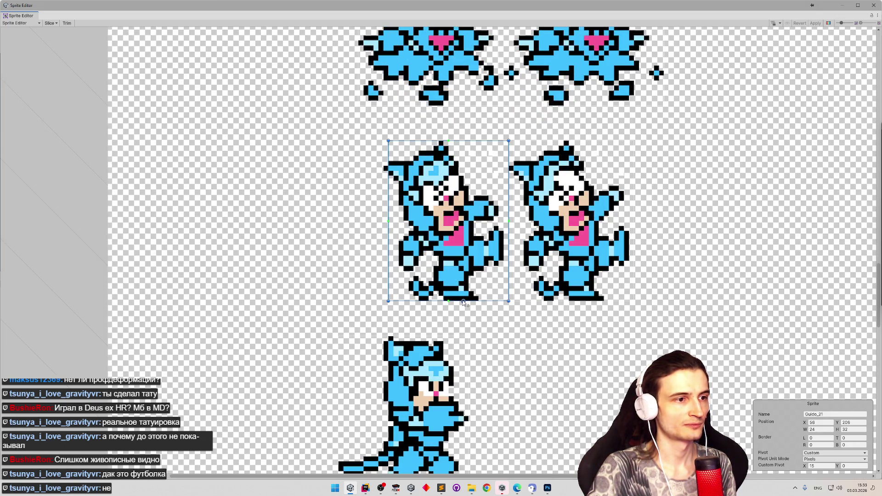
pyautogui.moveTo(464, 302); pyautogui.dragTo(440, 302)
pyautogui.hotkey('ctrl', 'z')
pyautogui.moveTo(464, 303); pyautogui.dragTo(442, 302)
pyautogui.click(821, 466)
pyautogui.write('16')
# Set Guido_22's custom pivot X to 16 and apply the changes.
pyautogui.click(594, 279)
pyautogui.moveTo(591, 299); pyautogui.dragTo(564, 297)
pyautogui.click(818, 466)
pyautogui.write('16')
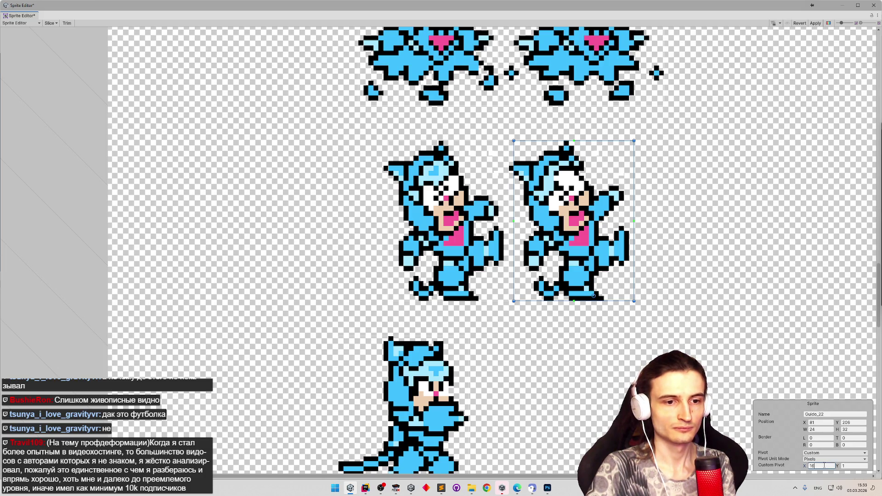
pyautogui.click(813, 24)
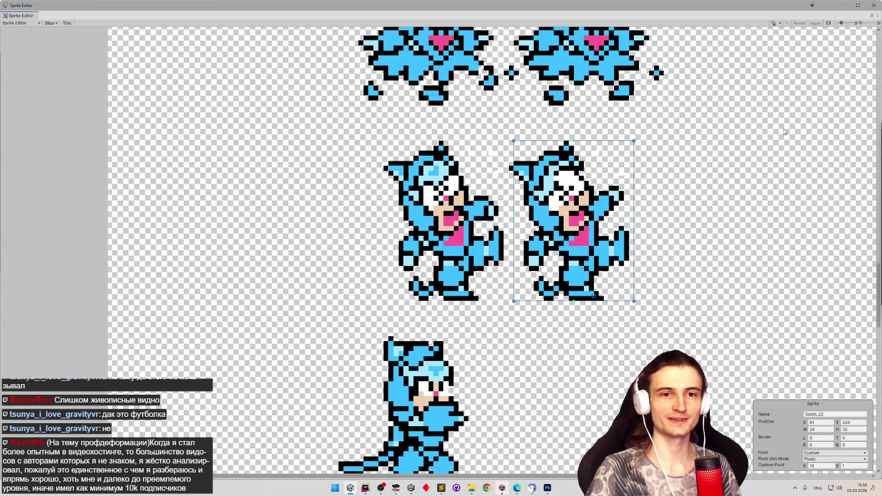
# Select Guido_21 and shift its sprite rectangle one pixel left to X 55.
pyautogui.click(461, 214)
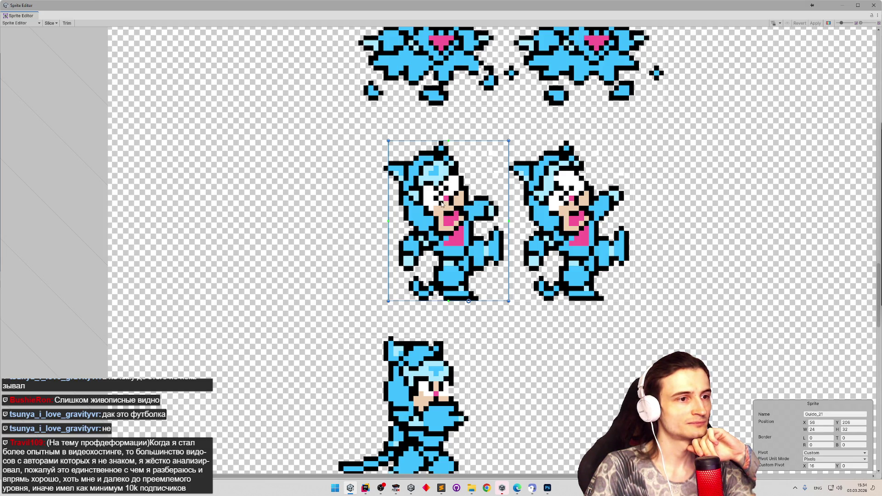
pyautogui.moveTo(440, 206); pyautogui.dragTo(435, 207)
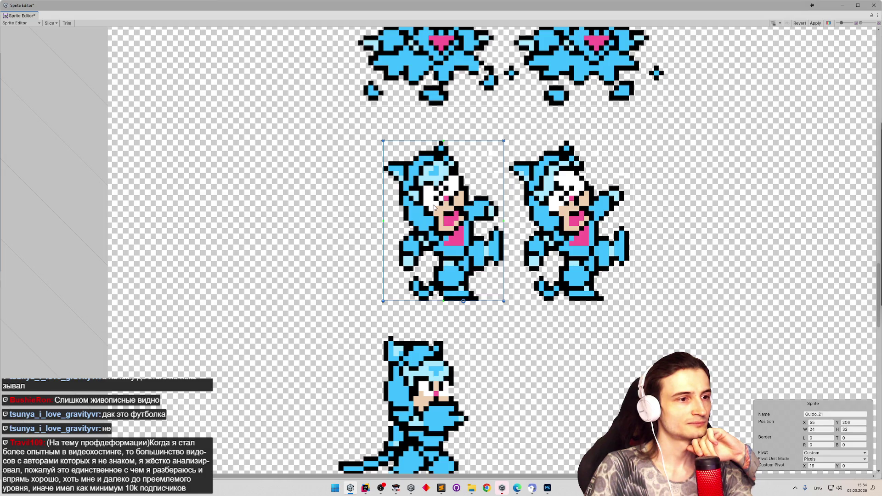
# Move both Guido pivots to X 17, shift Guido_22 one pixel left, and apply.
pyautogui.moveTo(464, 303); pyautogui.dragTo(467, 301)
pyautogui.click(563, 236)
pyautogui.moveTo(575, 228); pyautogui.dragTo(570, 228)
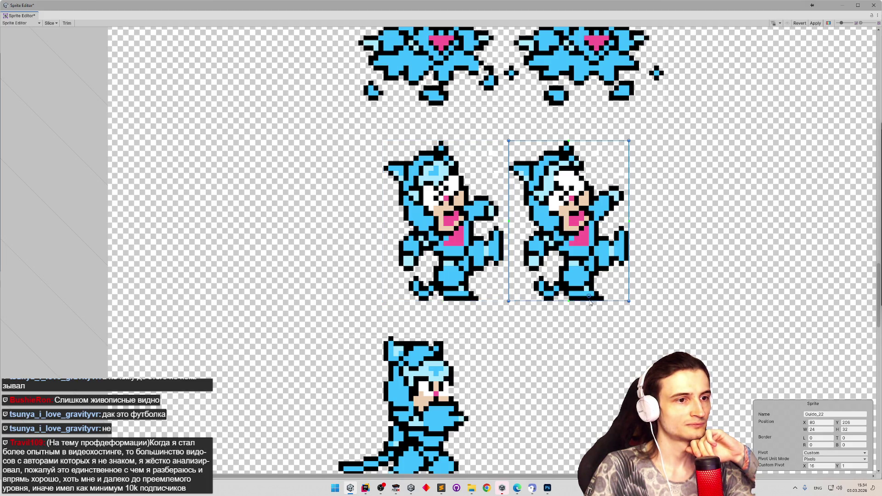
pyautogui.moveTo(590, 299)
pyautogui.mouseDown()
pyautogui.moveTo(566, 298)
pyautogui.moveTo(586, 301)
pyautogui.mouseUp()
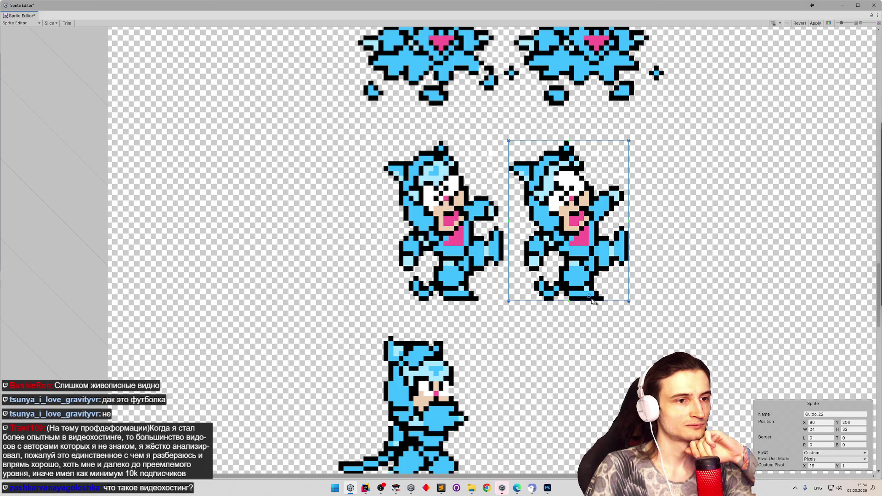
pyautogui.click(476, 289)
pyautogui.click(587, 287)
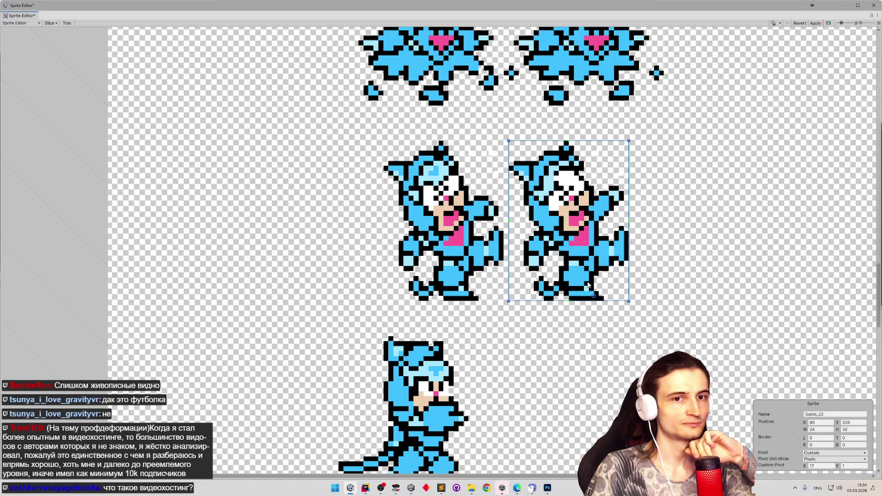
pyautogui.click(816, 24)
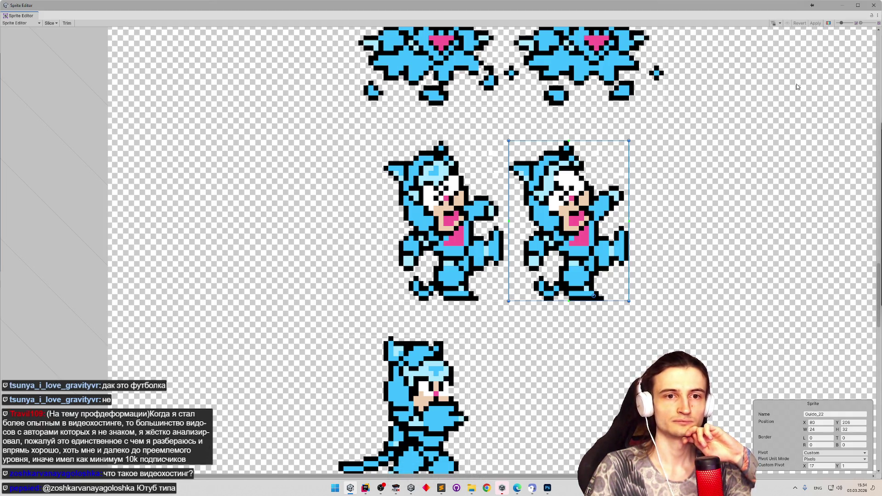
# Flip between Guido_21 and Guido_22 to compare their frames.
pyautogui.click(445, 176)
pyautogui.click(575, 192)
pyautogui.click(449, 192)
pyautogui.click(545, 193)
pyautogui.click(466, 196)
pyautogui.click(558, 194)
pyautogui.click(452, 188)
pyautogui.click(556, 193)
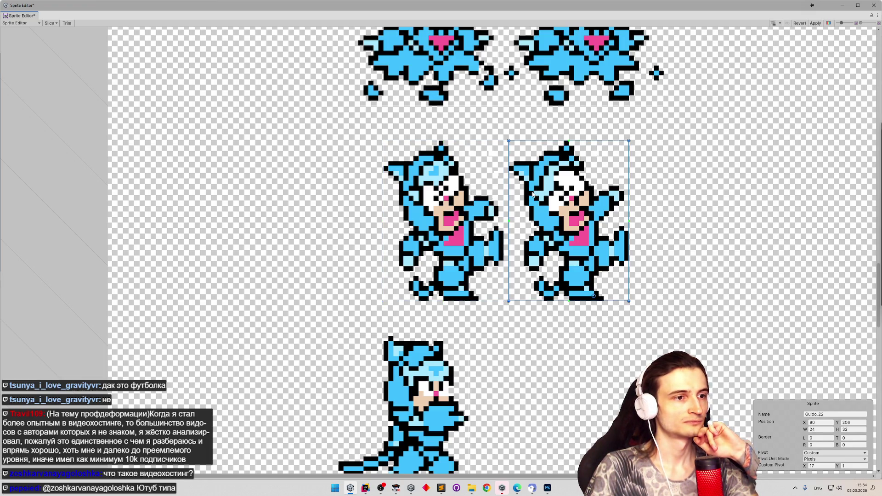
# Shift Guido_21's rectangle back one pixel right to X 56 and apply.
pyautogui.click(478, 194)
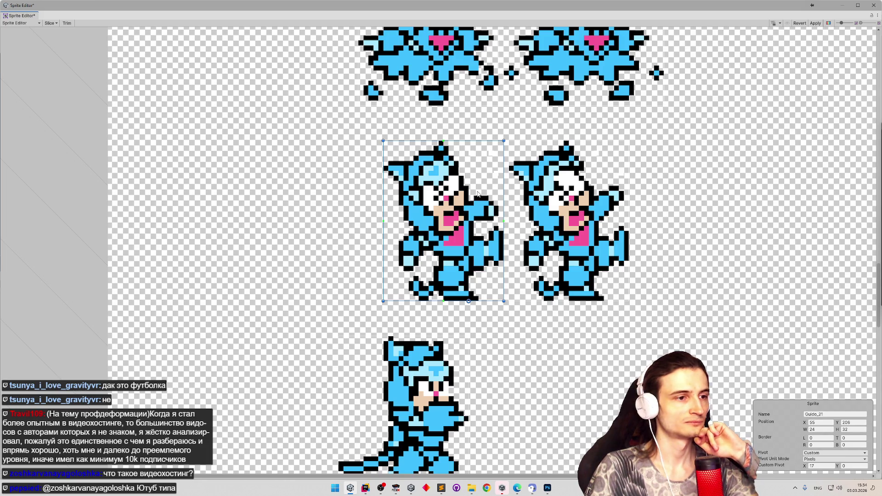
pyautogui.click(545, 200)
pyautogui.click(435, 204)
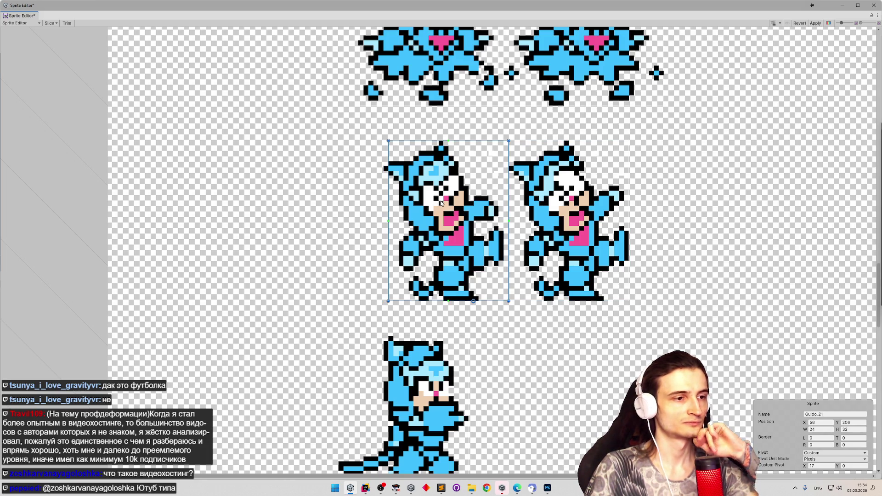
pyautogui.click(551, 193)
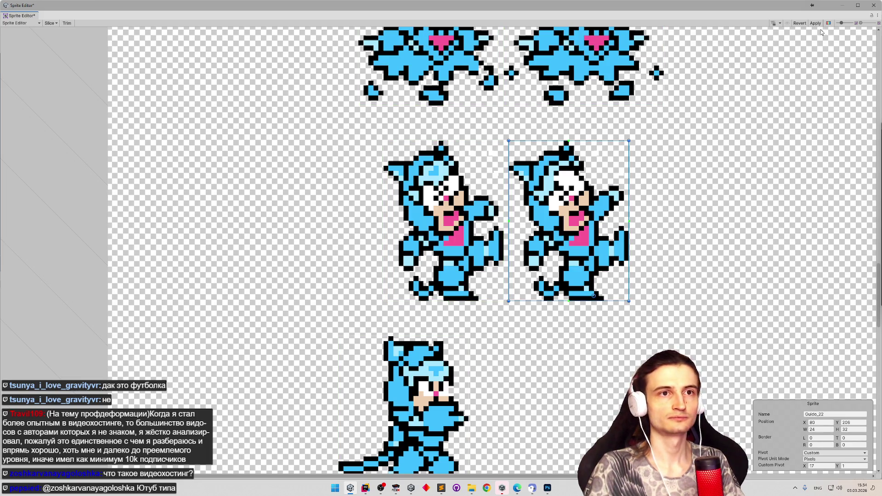
pyautogui.click(816, 23)
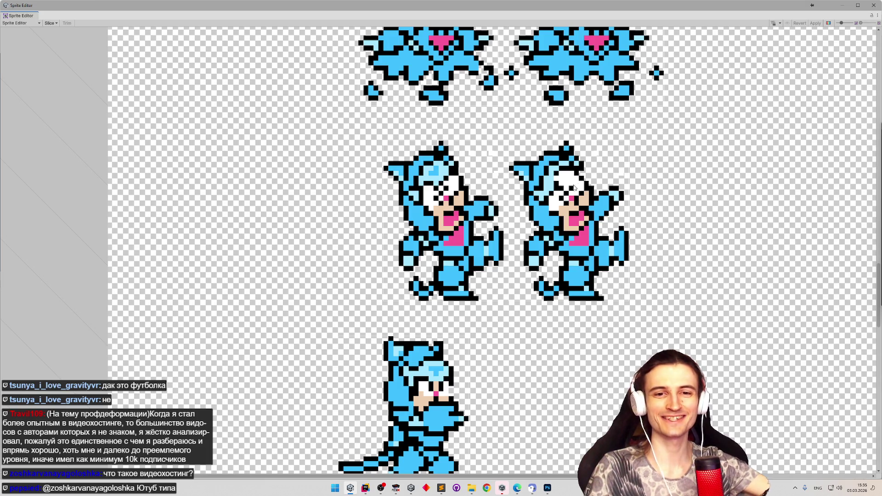
# Close the Sprite Editor to show Guido's texture import settings beside the pink cat scene.
pyautogui.scroll(2, 478, 205)
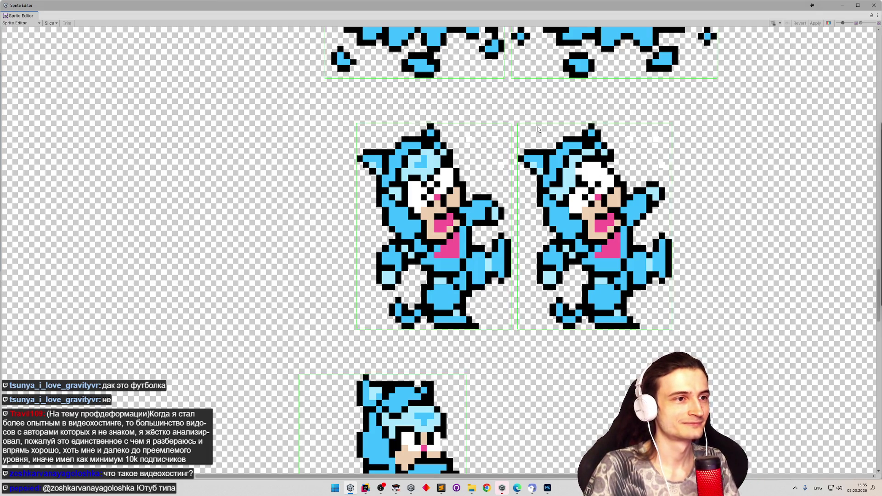
pyautogui.scroll(5, 535, 129)
pyautogui.scroll(-5, 531, 129)
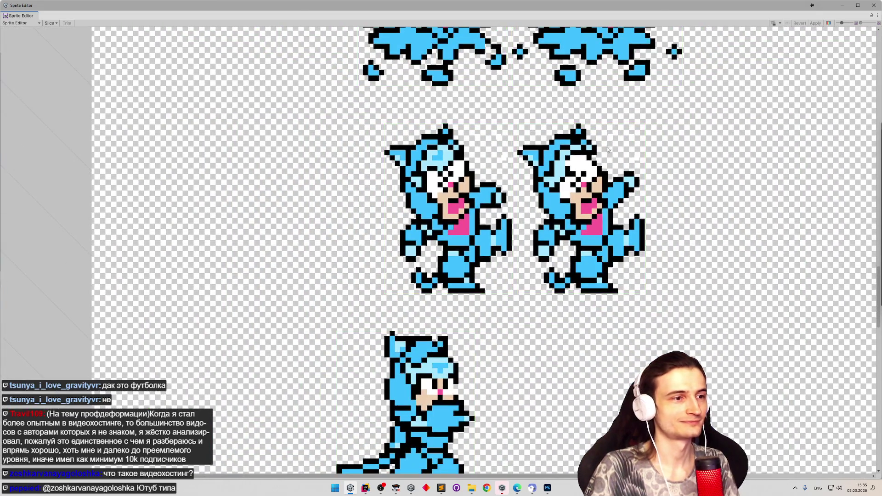
pyautogui.click(873, 5)
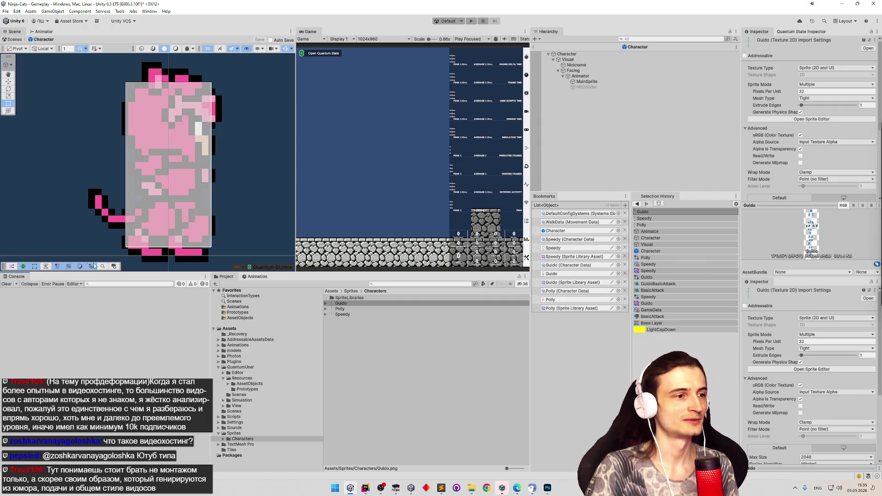
# Deselect Guido, pick the Polly sprite sheet from the bookmarks, and open it in the Sprite Editor.
pyautogui.click(326, 370)
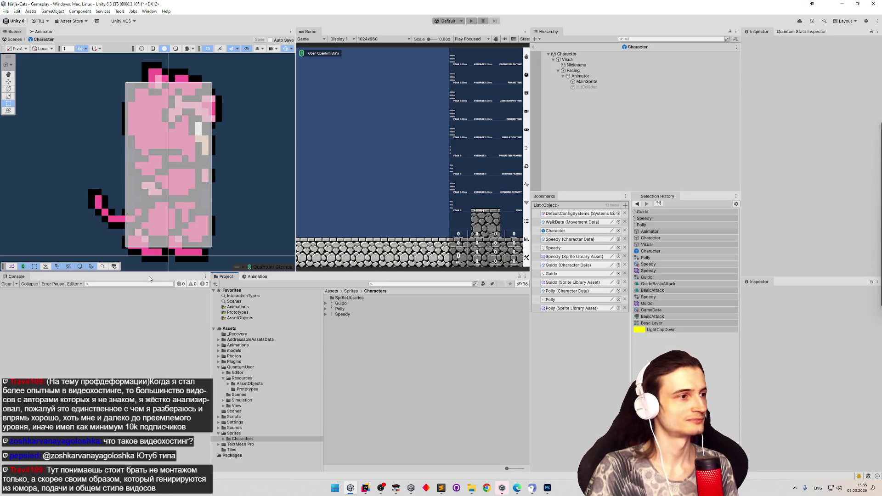
pyautogui.scroll(-6, 223, 224)
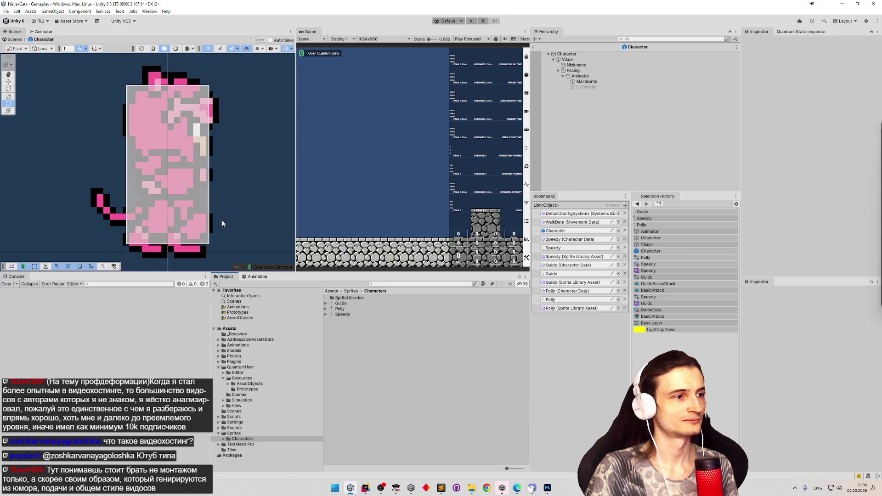
pyautogui.scroll(-3, 49, 223)
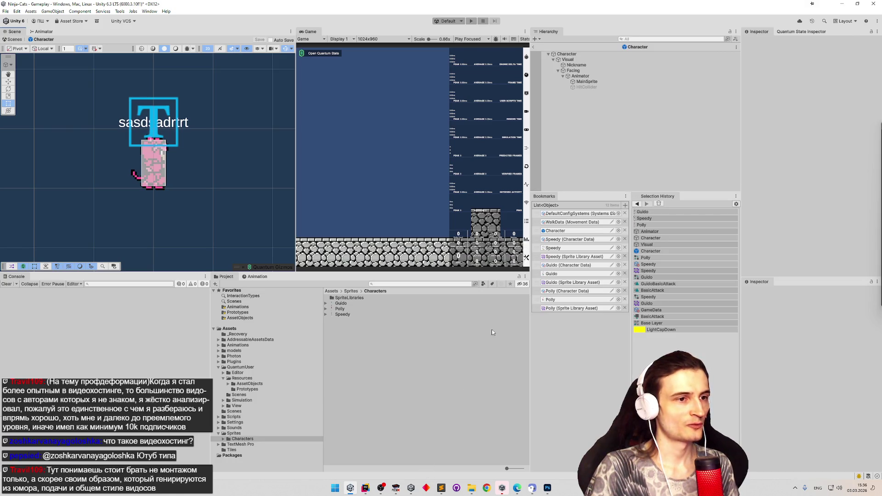
pyautogui.click(550, 299)
pyautogui.click(340, 309)
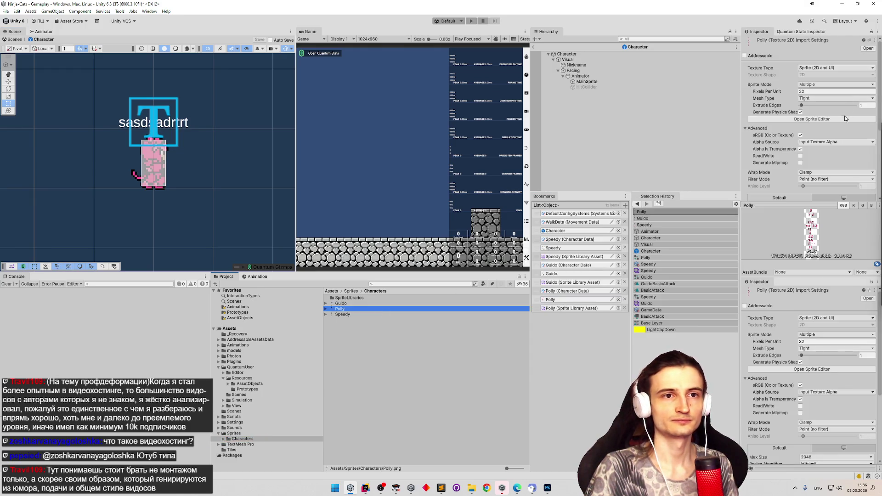
pyautogui.click(845, 115)
# Zoom around Polly's pink-cat sprite sheet to review her frames.
pyautogui.scroll(3, 414, 137)
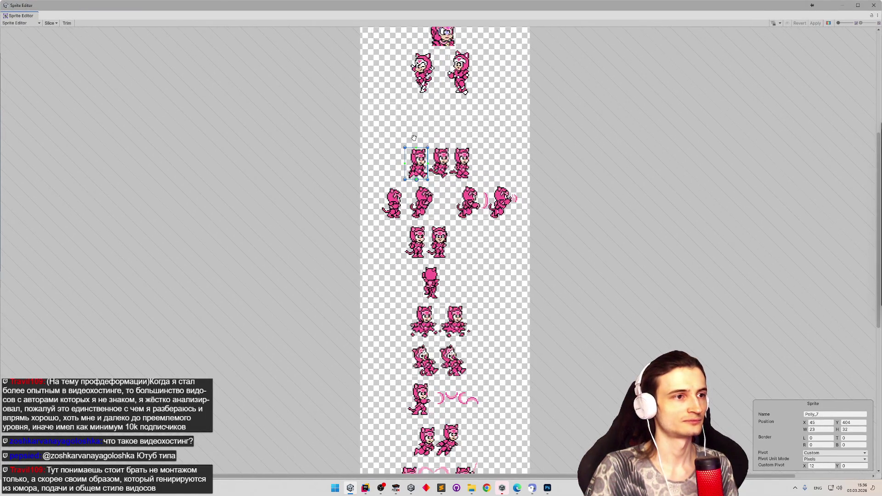
pyautogui.scroll(1, 414, 138)
pyautogui.scroll(1, 414, 137)
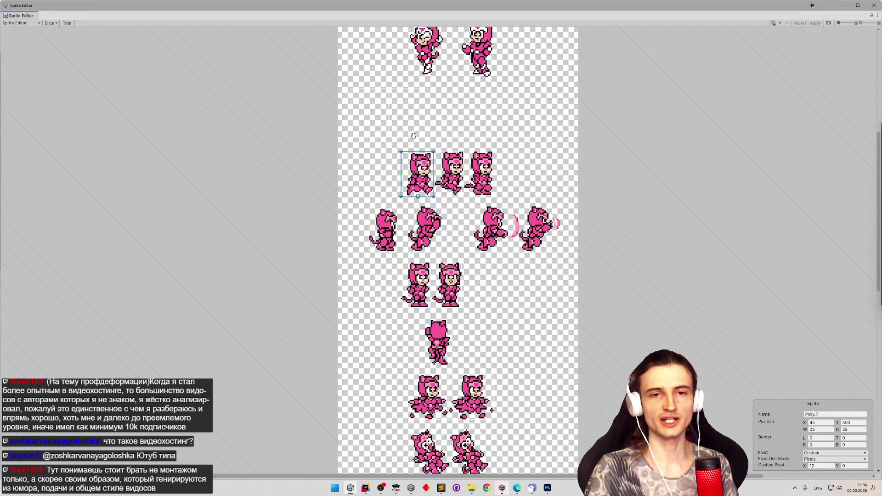
pyautogui.scroll(2, 413, 135)
pyautogui.scroll(2, 414, 136)
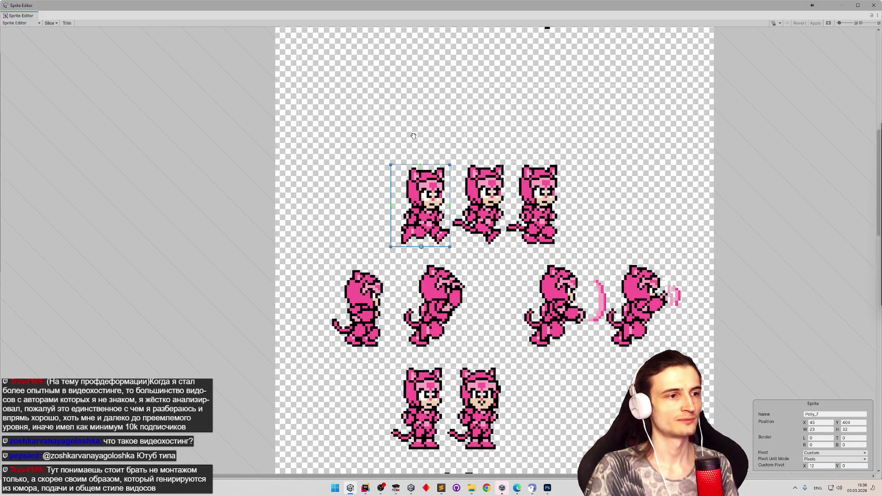
pyautogui.scroll(1, 414, 136)
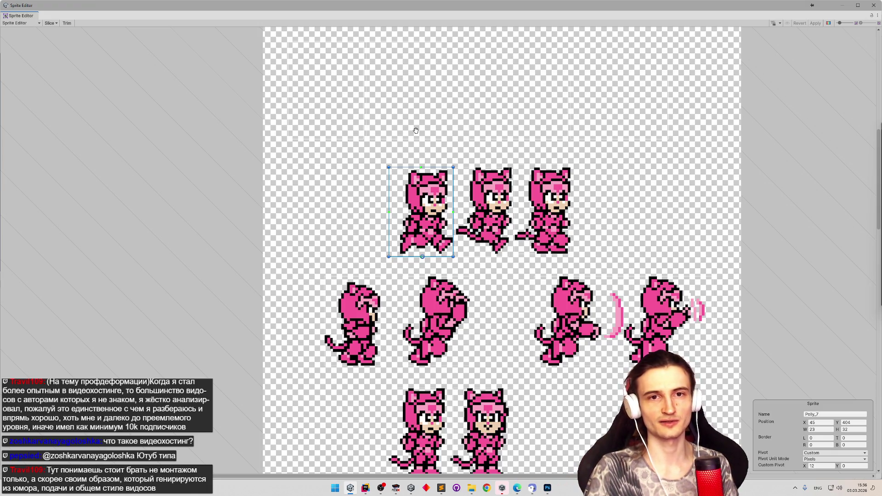
pyautogui.scroll(-3, 416, 131)
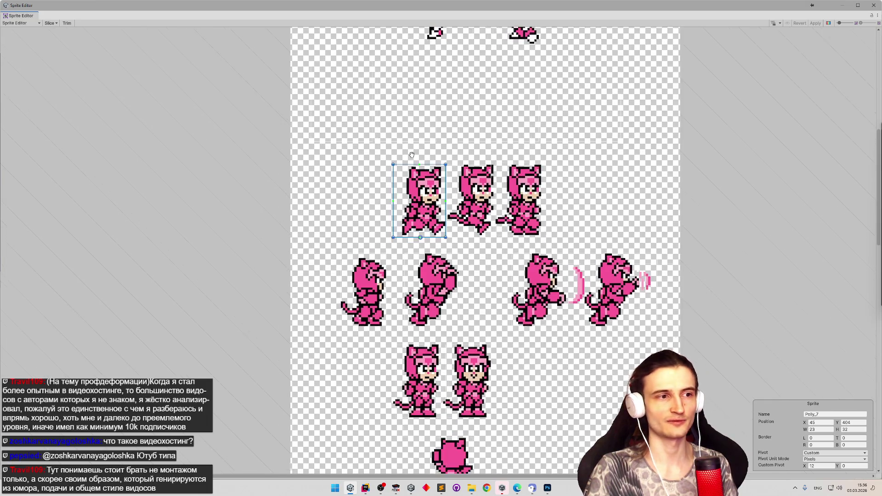
pyautogui.scroll(1, 412, 155)
pyautogui.scroll(1, 412, 155)
pyautogui.scroll(-3, 412, 216)
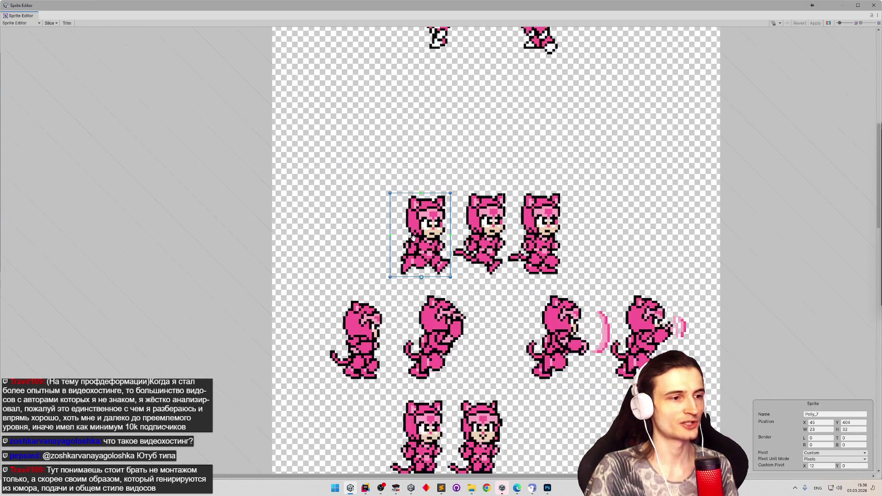
pyautogui.scroll(-10, 517, 261)
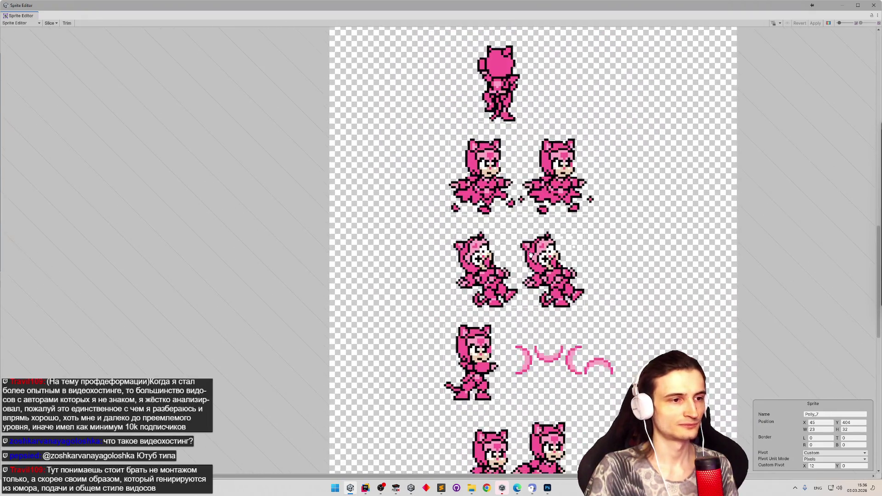
pyautogui.scroll(3, 531, 254)
# Confirm the Polly_21 frame's custom pivot reads X 16, Y 0, then return to FCEUX.
pyautogui.click(466, 323)
pyautogui.scroll(1, 467, 323)
pyautogui.scroll(1, 466, 323)
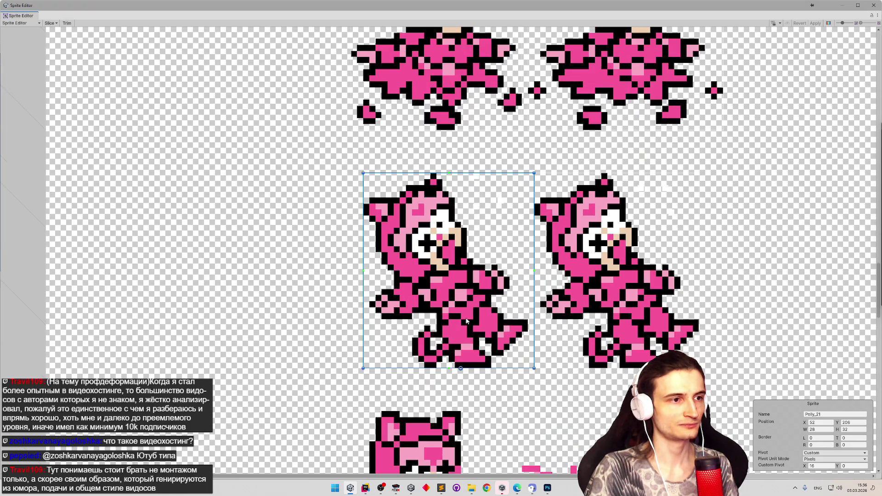
pyautogui.scroll(-1, 466, 322)
pyautogui.scroll(1, 466, 324)
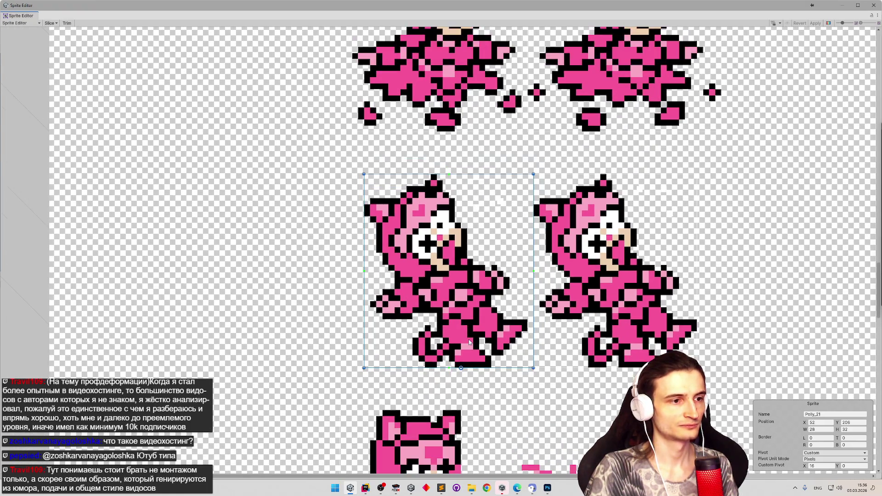
pyautogui.scroll(1, 466, 338)
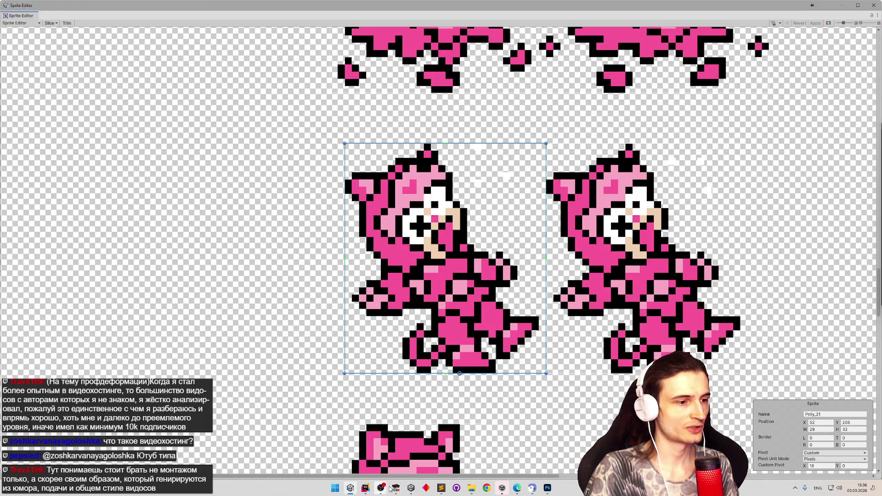
pyautogui.click(396, 488)
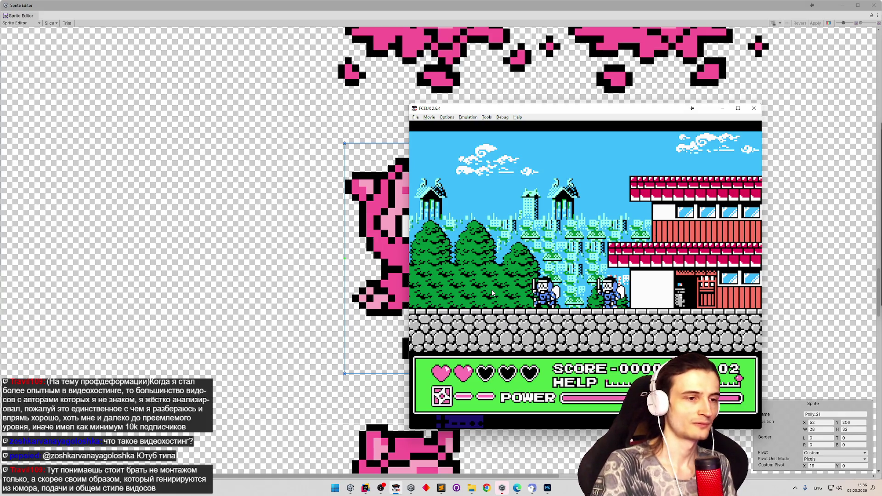
# Load save state 4, run the pink cat right, and slow emulation to 1.6%.
pyautogui.press('F7')
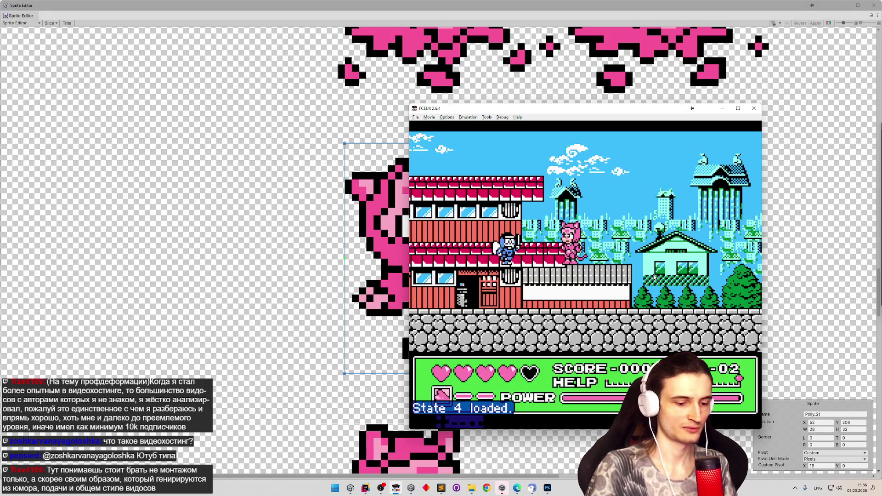
pyautogui.press('-')
pyautogui.press('=')
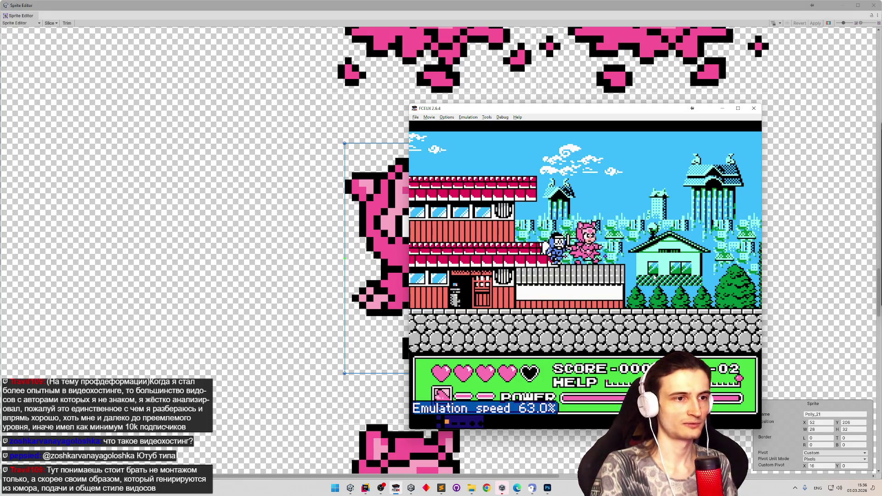
pyautogui.press('Right')
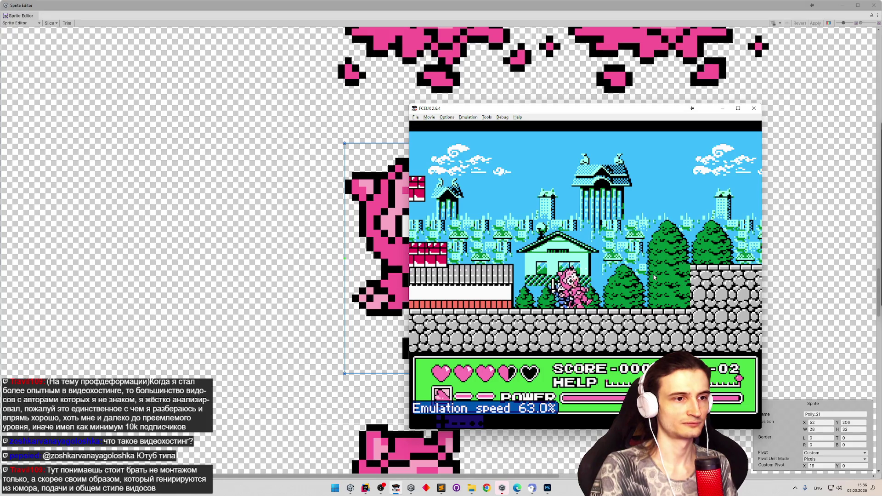
pyautogui.press('Right')
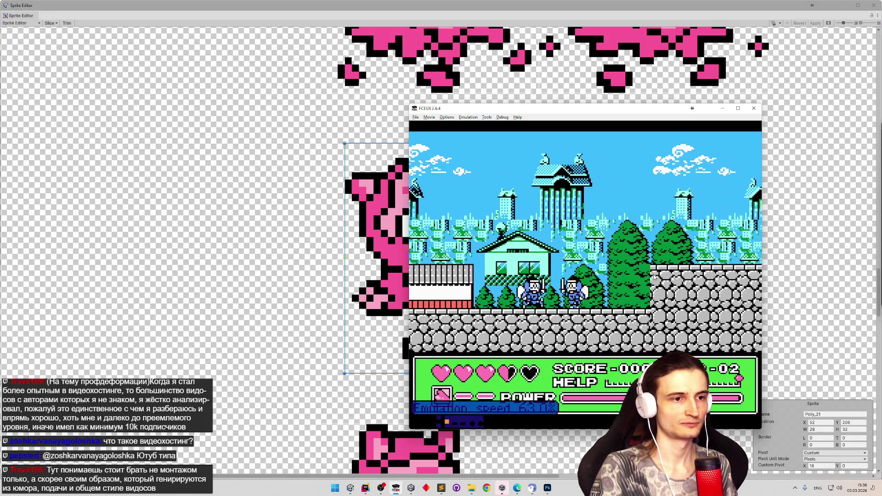
pyautogui.press('-')
pyautogui.press('-')
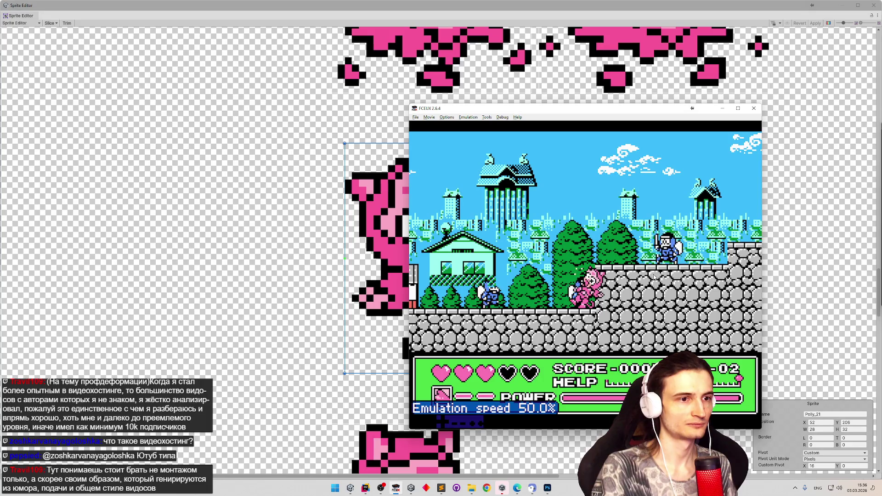
pyautogui.press('-')
pyautogui.press('-')
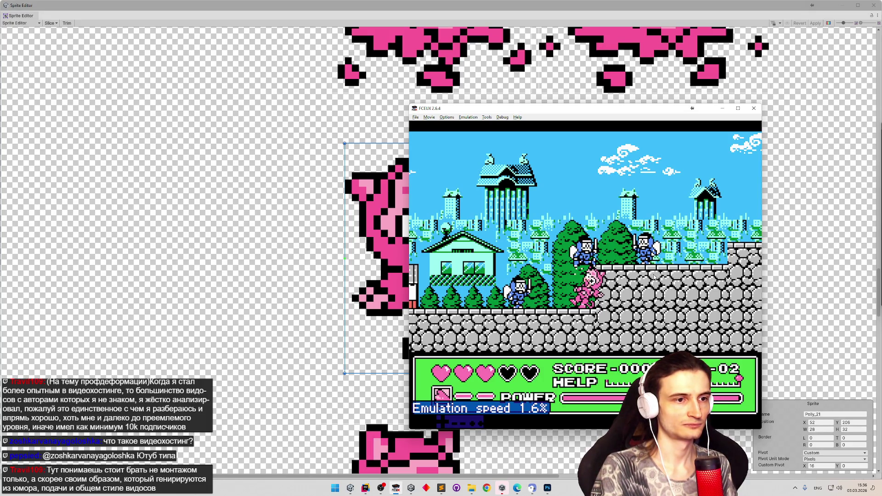
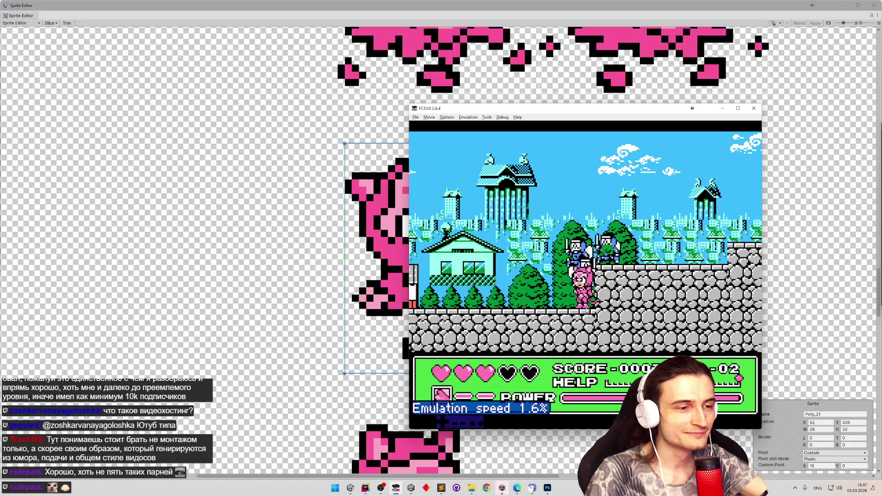
# Leave the FCEUX game and bring up Photoshop with the Speedy.png sprite sheet.
pyautogui.press('super')
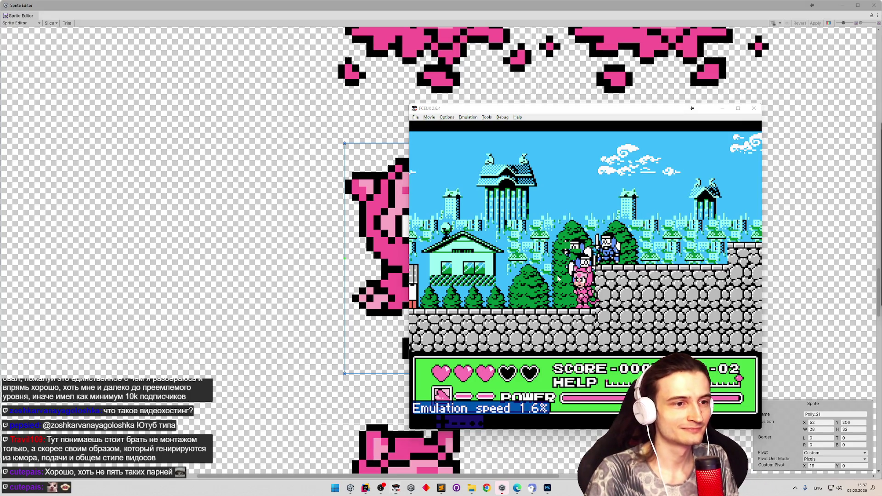
pyautogui.click(578, 273)
pyautogui.press('-')
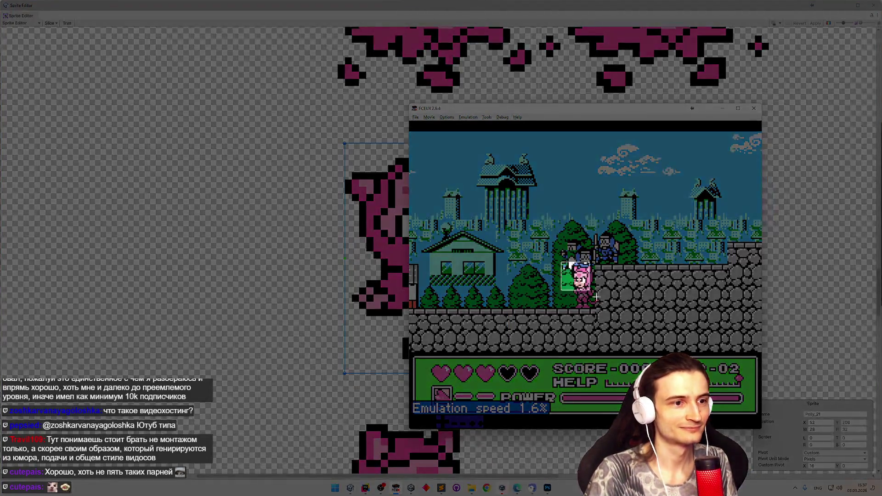
pyautogui.hotkey('alt', 'Tab')
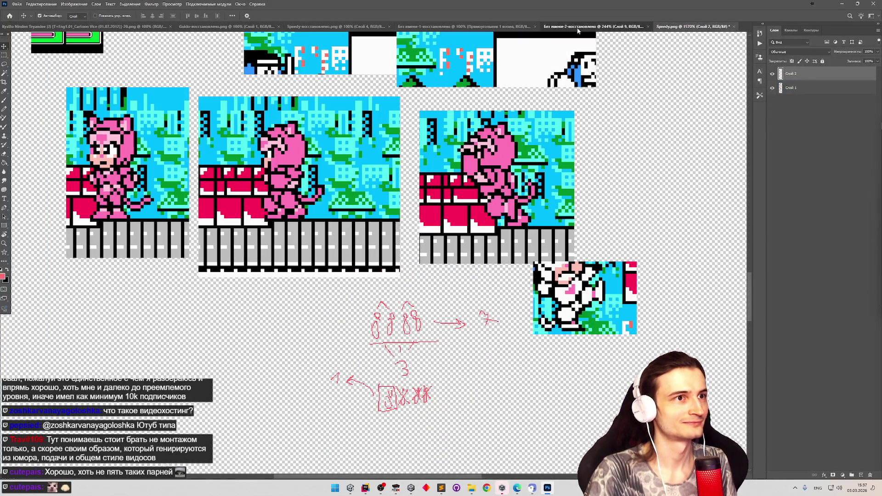
# In the untitled reference document, move the stone-wall cat screenshot to the lower left, then return to FCEUX.
pyautogui.click(577, 26)
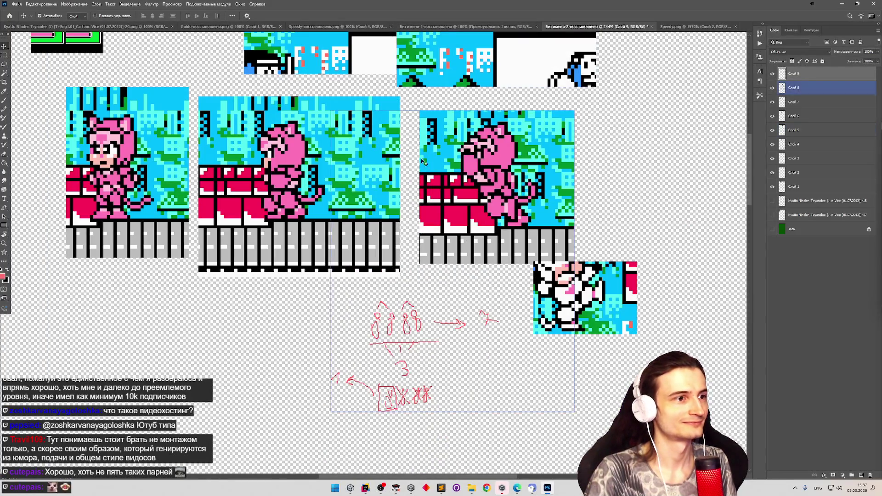
pyautogui.moveTo(374, 228); pyautogui.dragTo(160, 324)
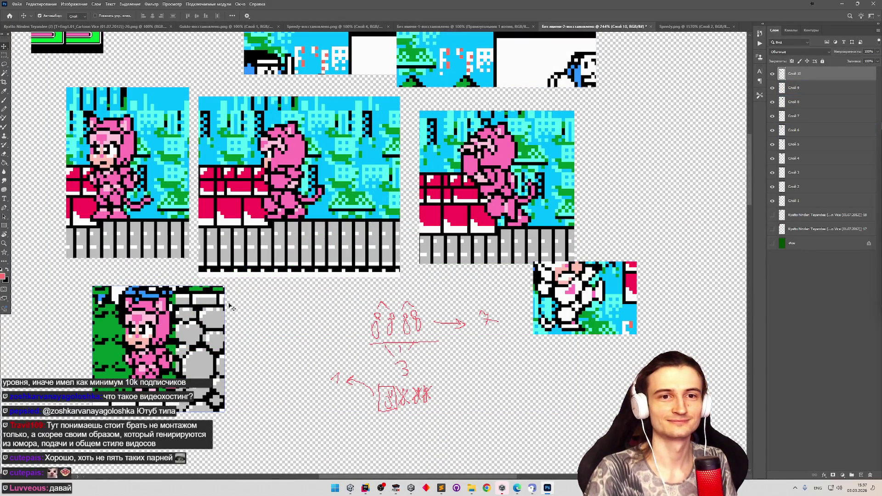
pyautogui.click(352, 281)
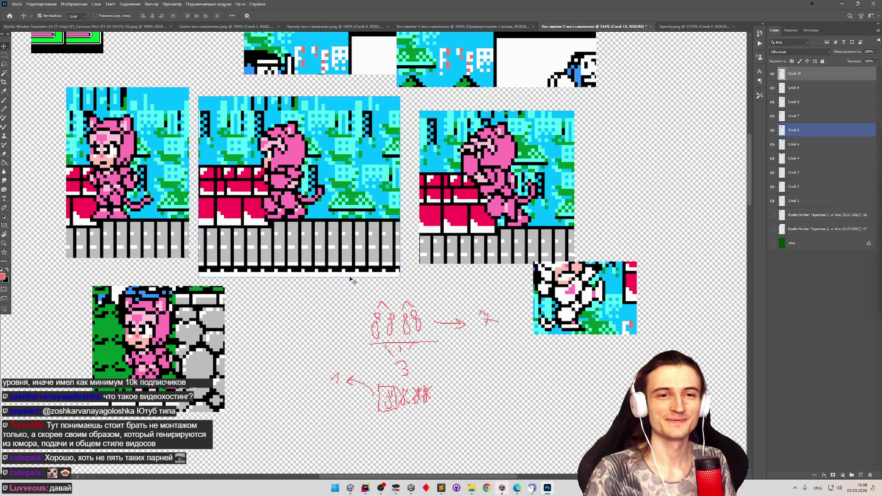
pyautogui.click(517, 427)
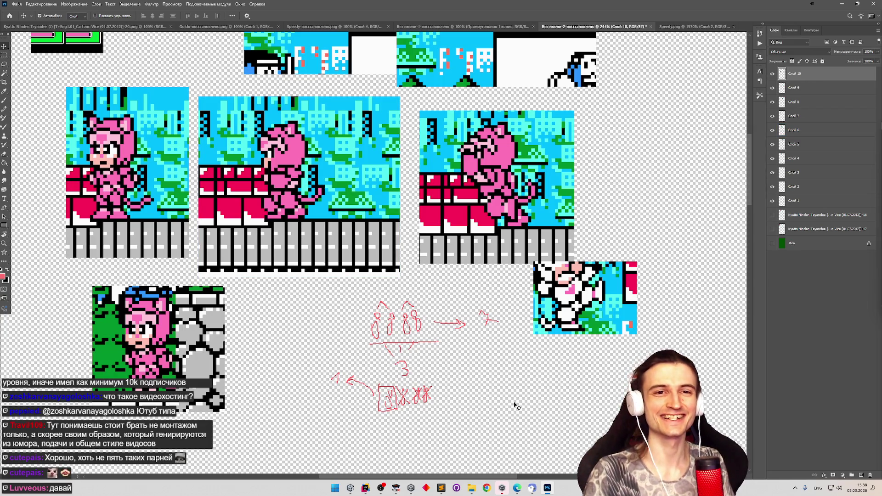
pyautogui.hotkey('alt', 'Tab')
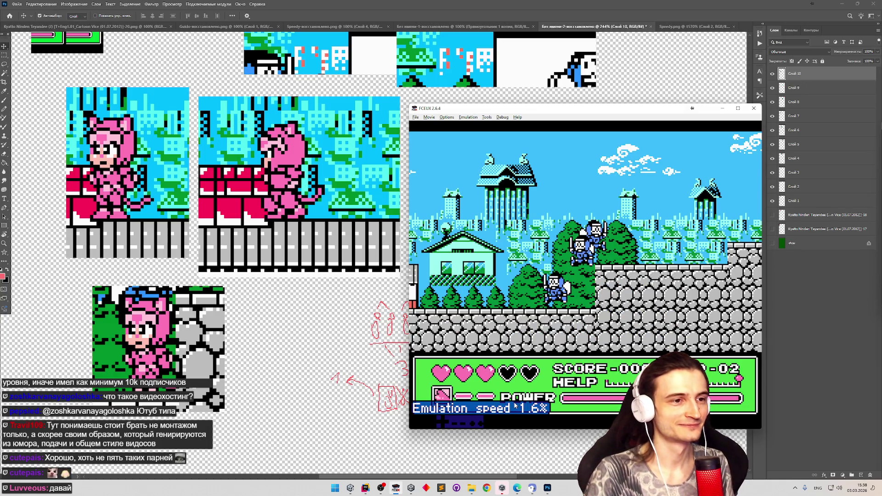
# Slow FCEUX to 1.6%, snip the pink cat by the stone wall, and paste it beside the earlier screenshot.
pyautogui.press('=')
pyautogui.press('=')
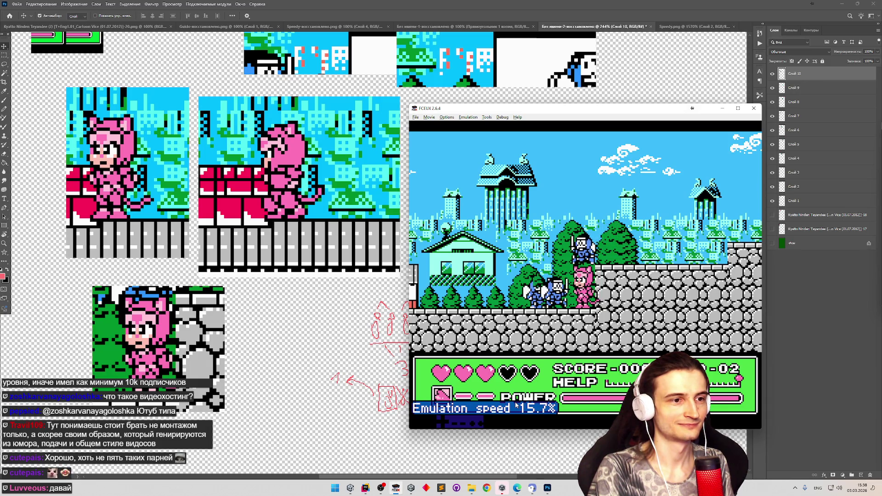
pyautogui.press('-')
pyautogui.press('-')
pyautogui.press('-')
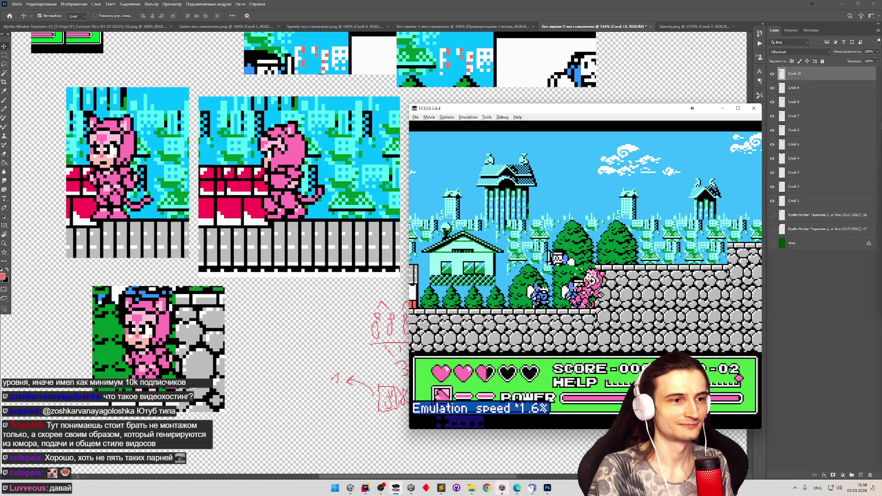
pyautogui.press('super+shift+s')
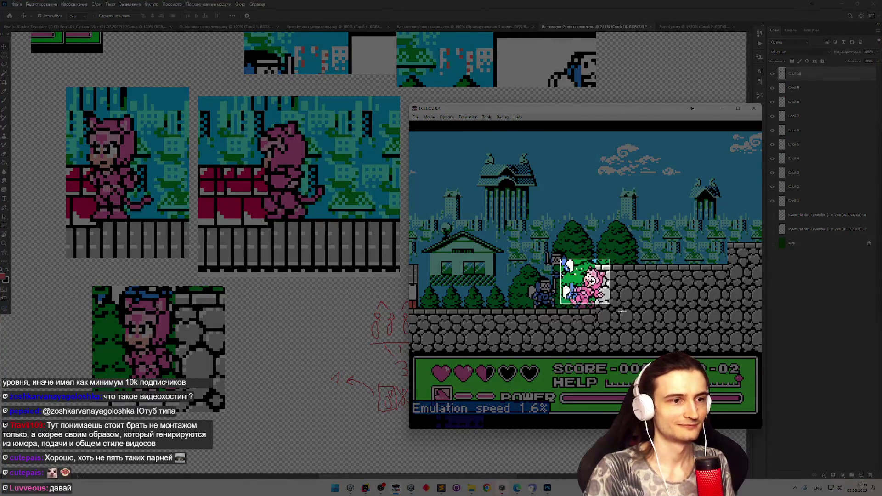
pyautogui.press('Escape')
pyautogui.click(285, 332)
pyautogui.hotkey('ctrl', 'v')
pyautogui.moveTo(332, 276); pyautogui.dragTo(273, 368)
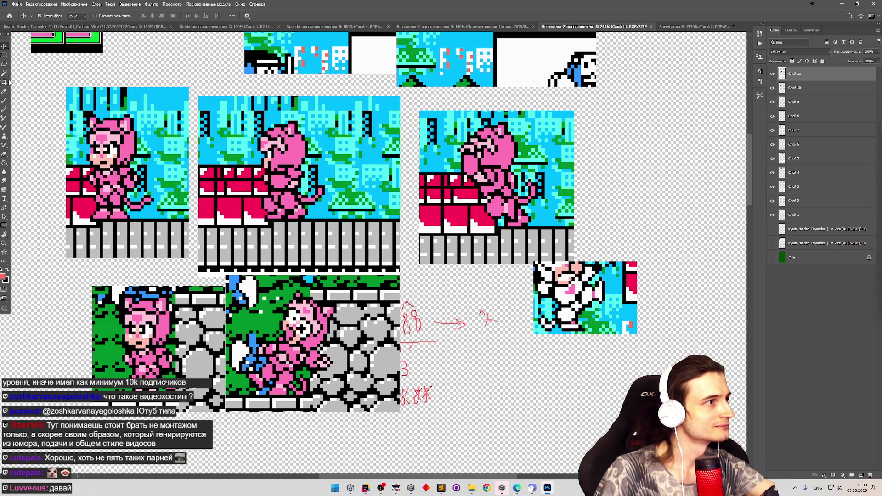
# Pick the Pencil tool, zoom in, and set the foreground colour to blue #105edf before returning to Unity.
pyautogui.click(5, 101)
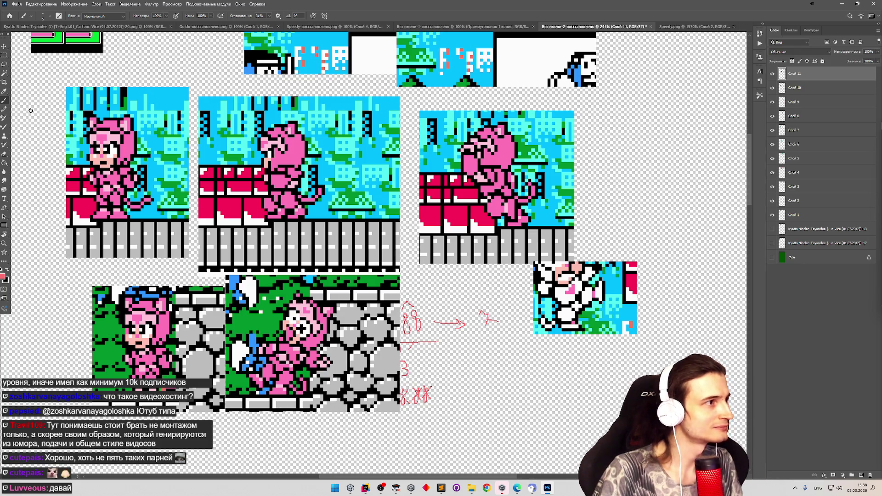
pyautogui.click(4, 110)
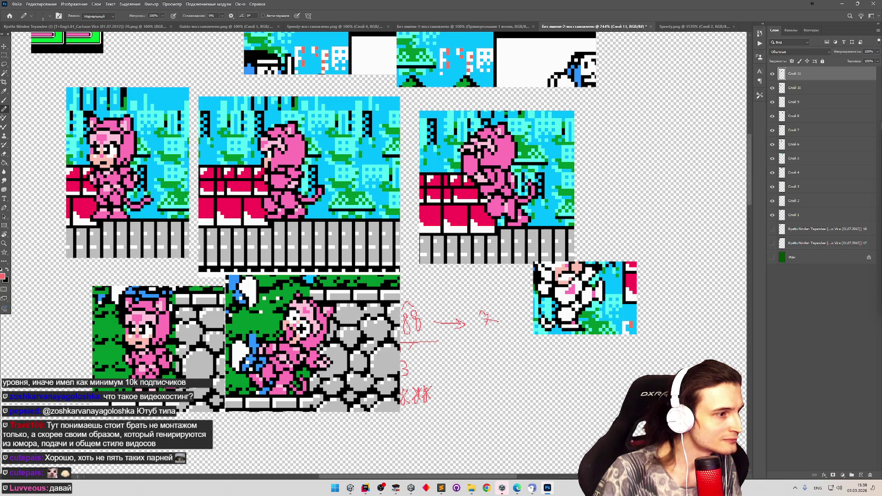
pyautogui.scroll(3, 160, 424)
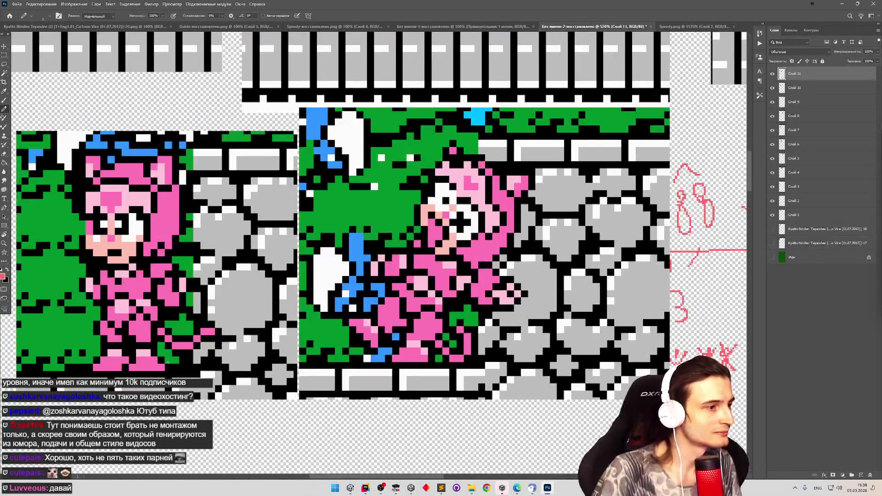
pyautogui.click(3, 277)
pyautogui.moveTo(303, 356); pyautogui.dragTo(303, 351)
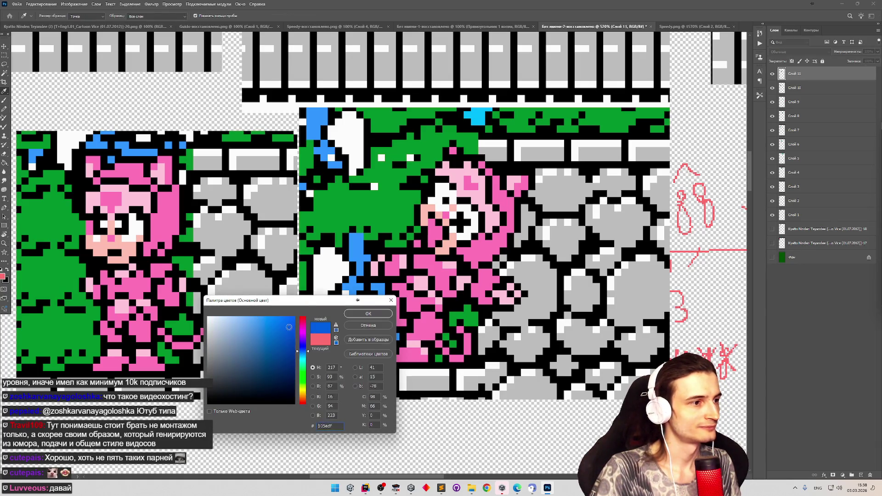
pyautogui.click(368, 314)
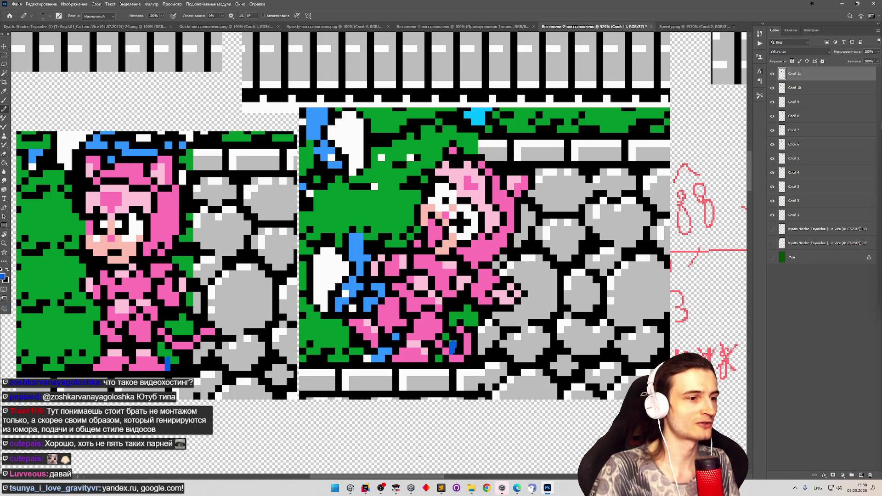
pyautogui.moveTo(530, 486)
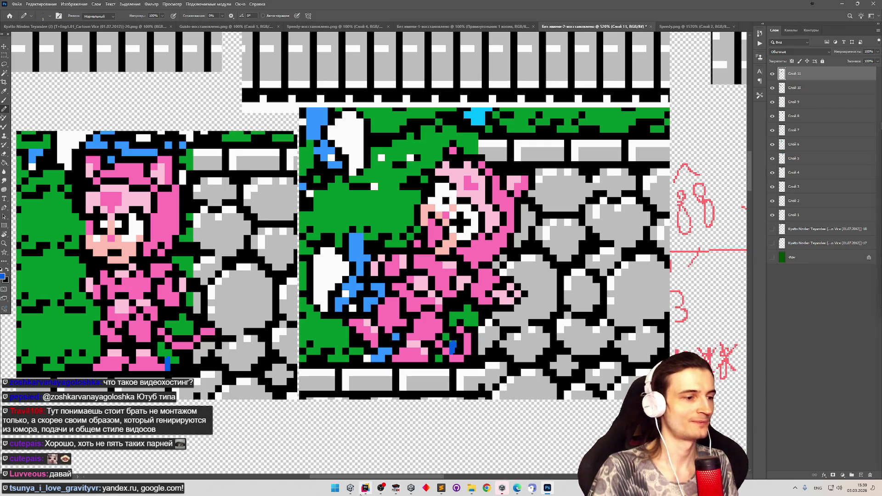
pyautogui.click(352, 489)
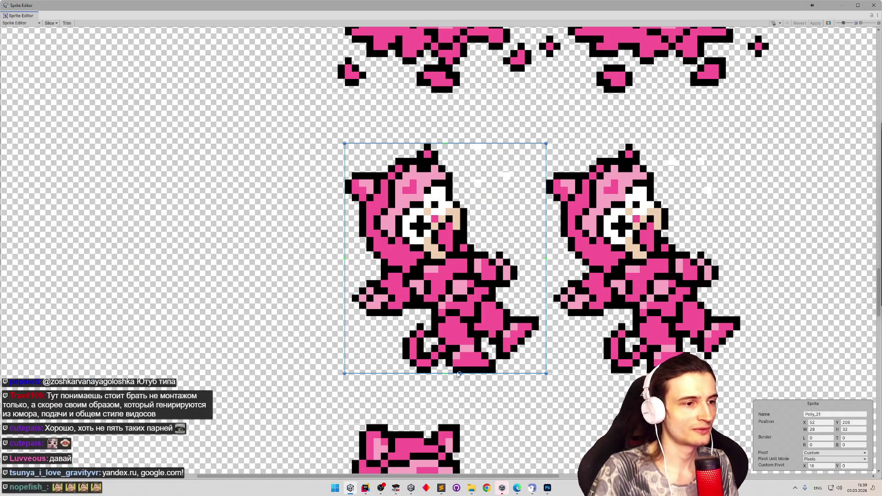
# Shift Polly_10's pivot left along its bottom and set its custom pivot X to 11.
pyautogui.scroll(-10, 458, 233)
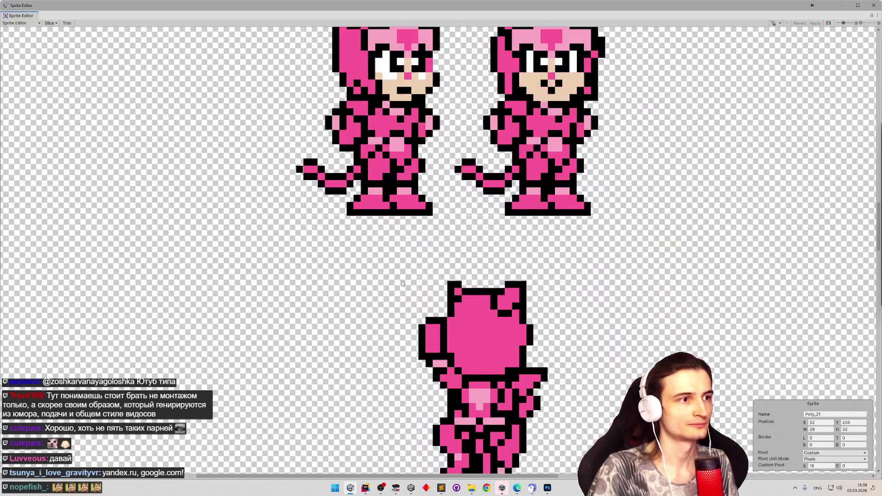
pyautogui.click(363, 202)
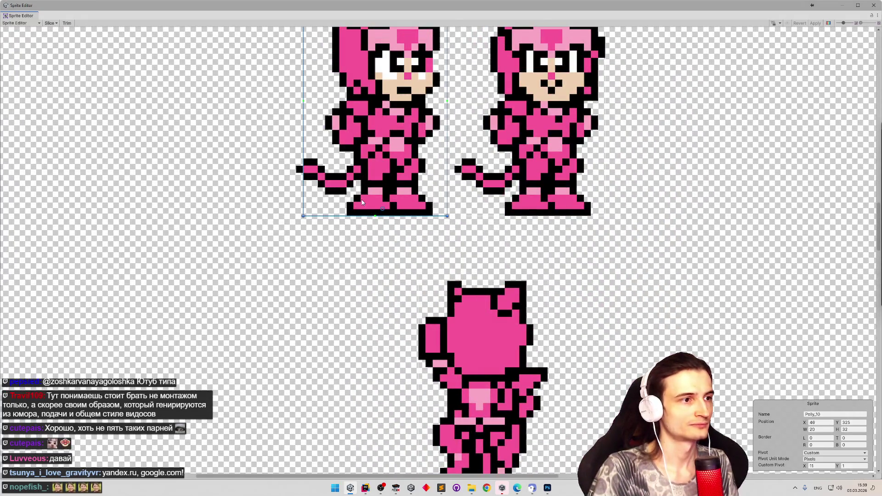
pyautogui.moveTo(384, 210); pyautogui.dragTo(349, 212)
pyautogui.click(817, 465)
pyautogui.write('11')
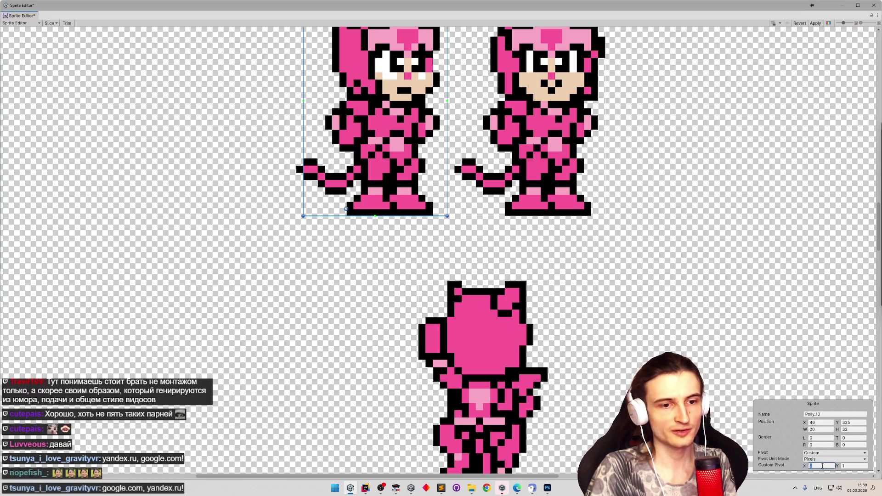
pyautogui.scroll(-3, 440, 204)
pyautogui.scroll(-3, 440, 204)
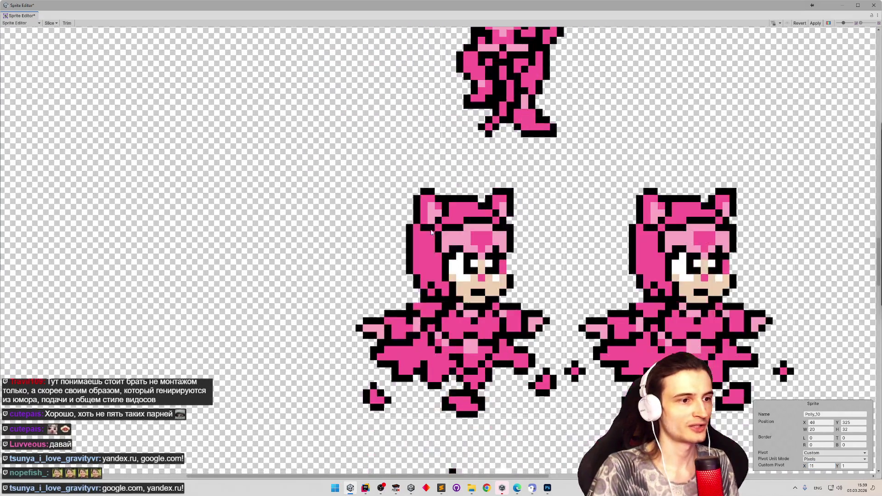
pyautogui.scroll(2, 426, 292)
pyautogui.scroll(-3, 426, 292)
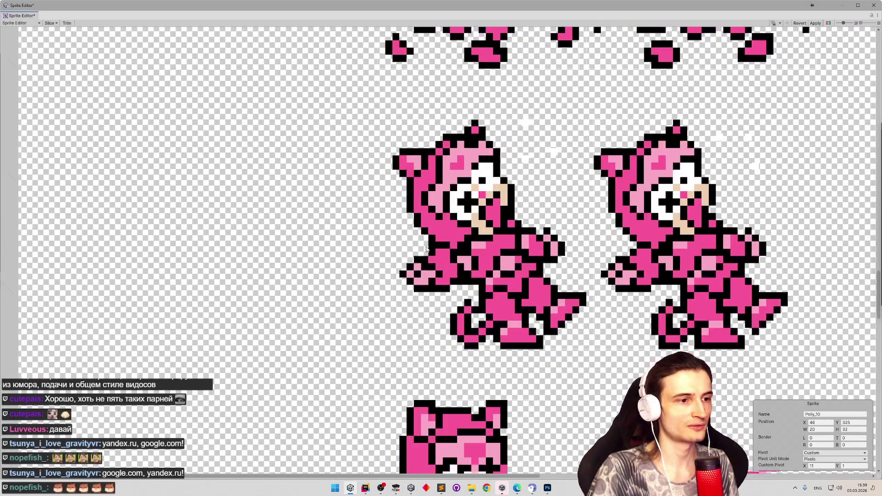
# Set Polly_21's custom pivot X to 16 by entering 11+5.
pyautogui.click(501, 331)
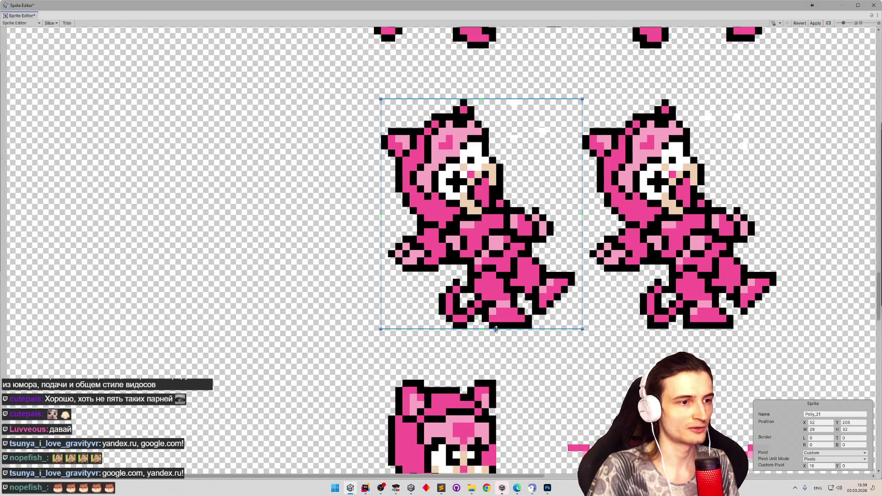
pyautogui.moveTo(492, 334); pyautogui.dragTo(464, 334)
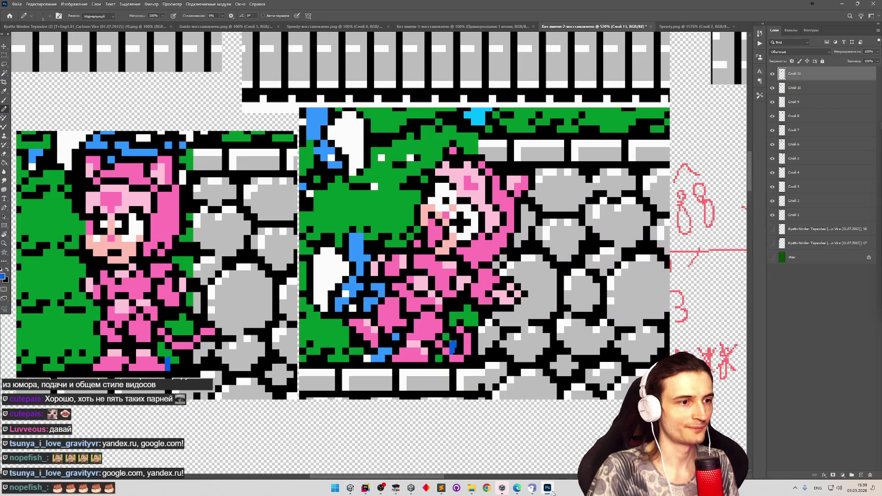
pyautogui.click(548, 489)
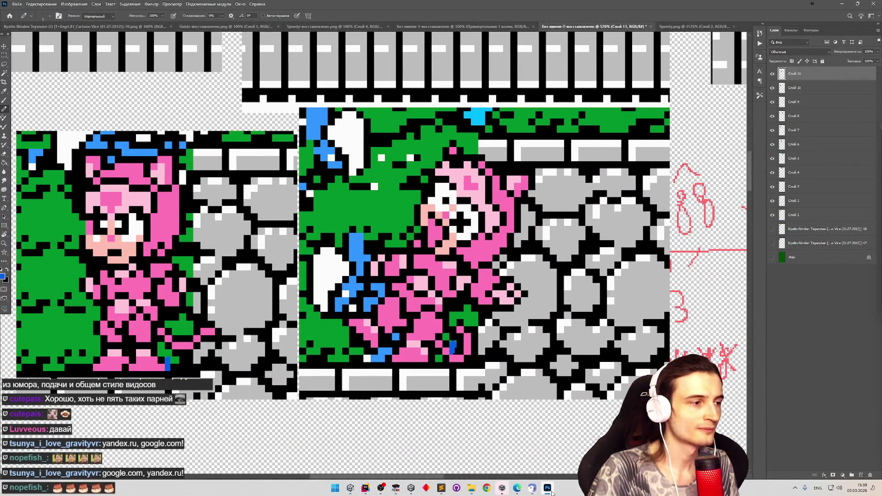
pyautogui.click(551, 493)
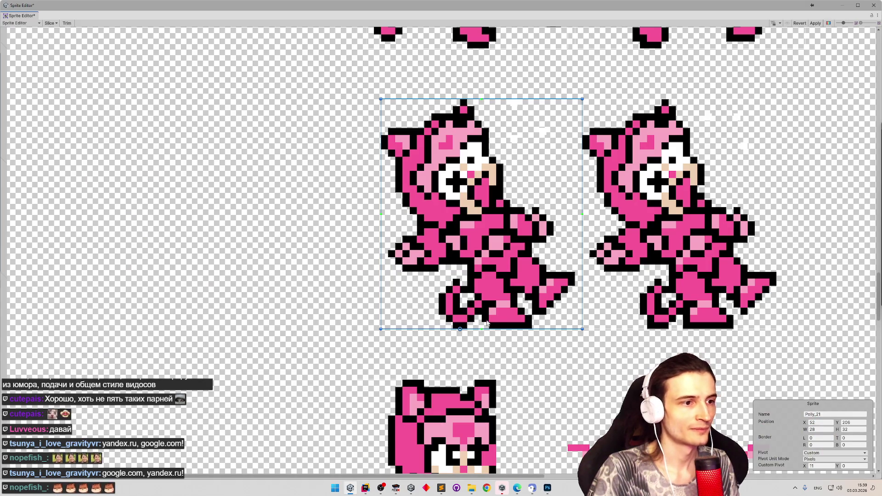
pyautogui.click(821, 466)
pyautogui.write('+5')
# Set Polly_22's custom pivot X to 16 by entering 11+5.
pyautogui.click(699, 322)
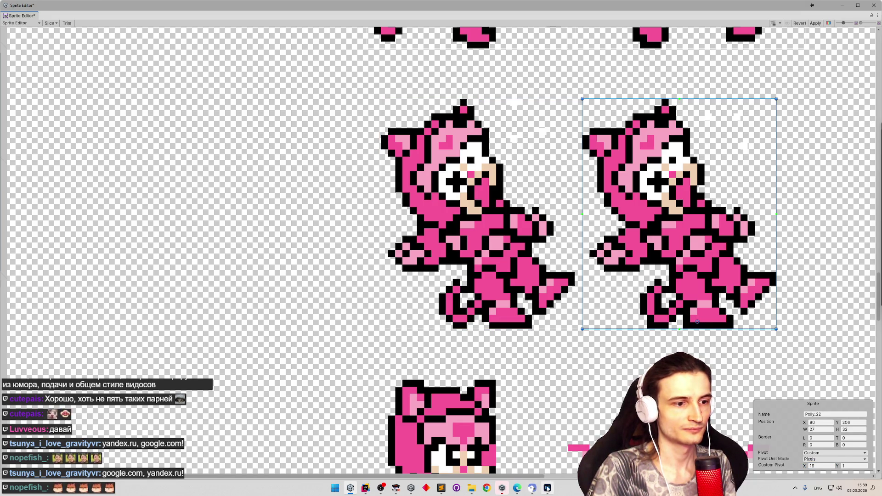
pyautogui.click(547, 488)
pyautogui.click(547, 488)
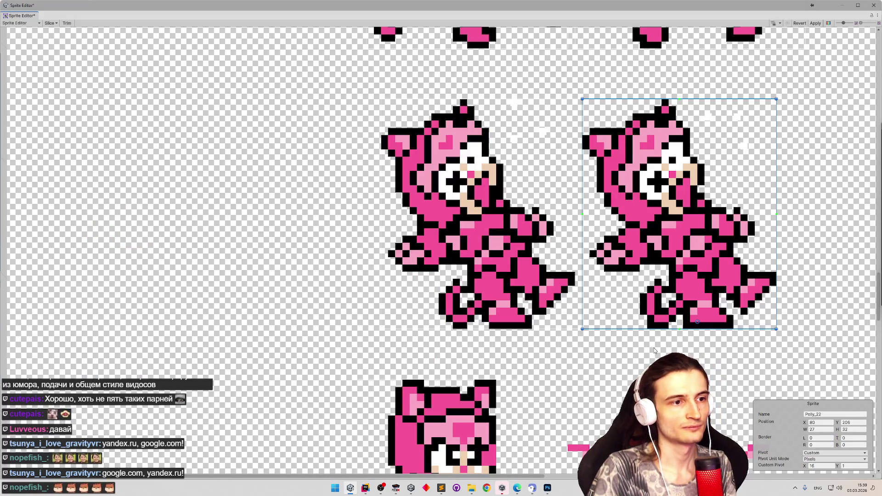
pyautogui.moveTo(696, 325); pyautogui.dragTo(662, 324)
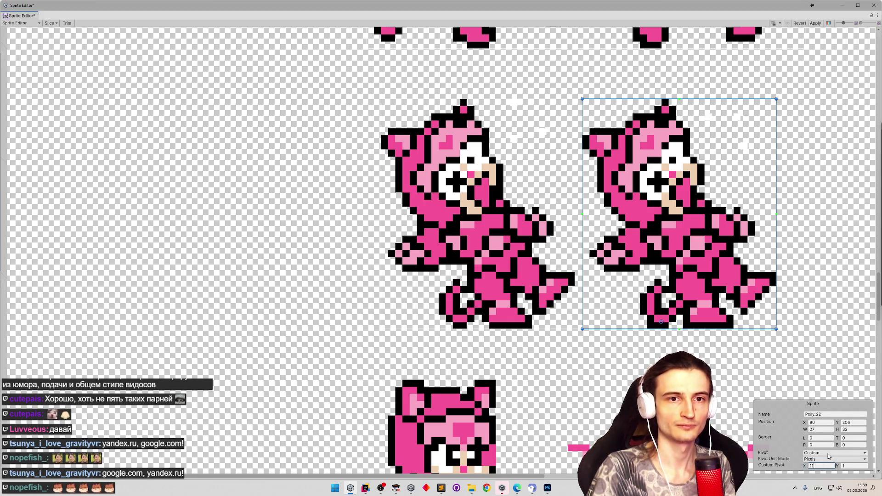
pyautogui.write('+5')
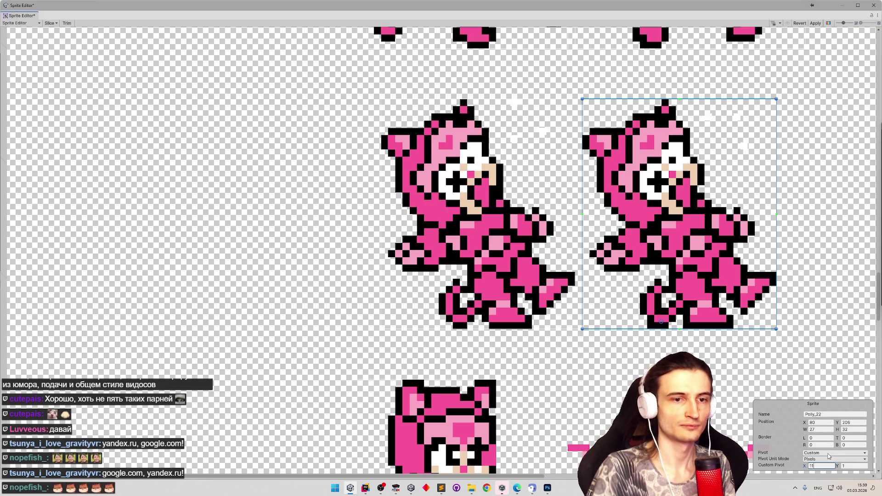
pyautogui.press('Return')
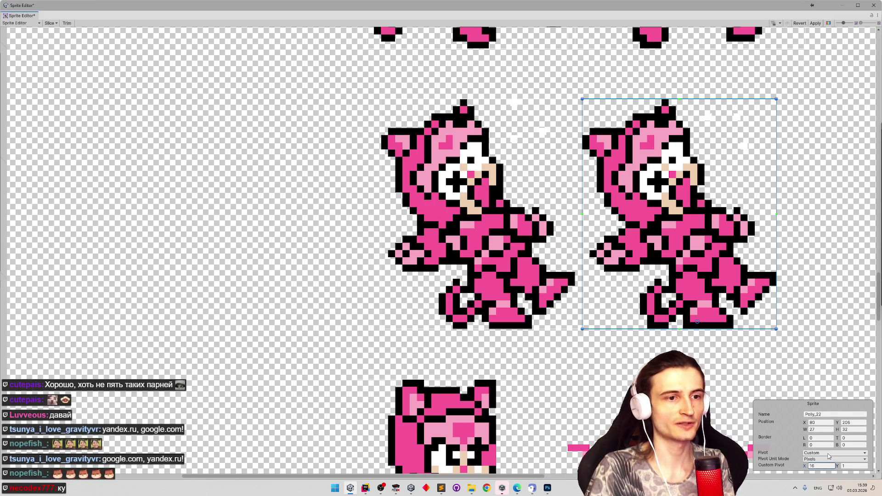
# Check Polly_21 and Polly_22, then apply the pivot edits and bring FCEUX forward.
pyautogui.click(477, 288)
pyautogui.click(702, 274)
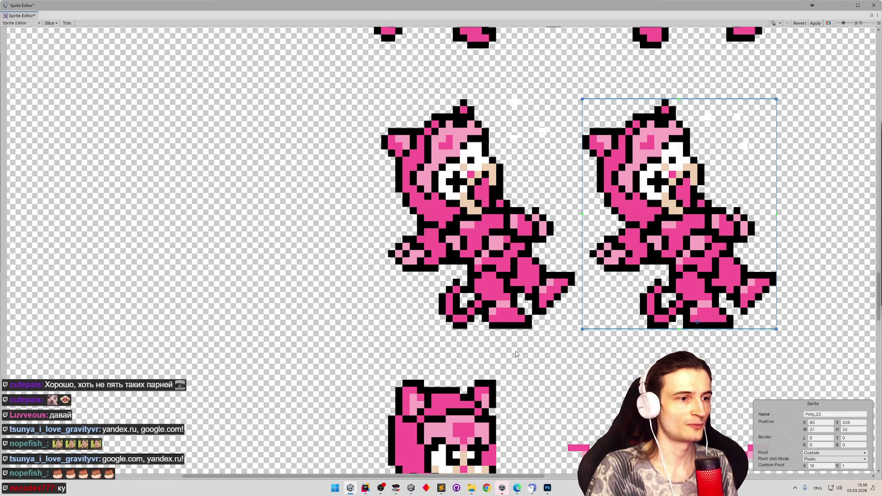
pyautogui.moveTo(495, 334); pyautogui.dragTo(422, 258)
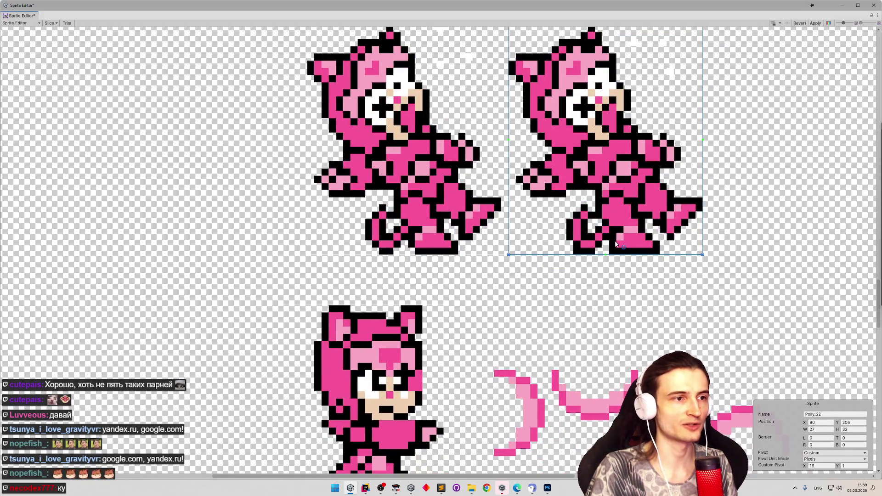
pyautogui.click(815, 24)
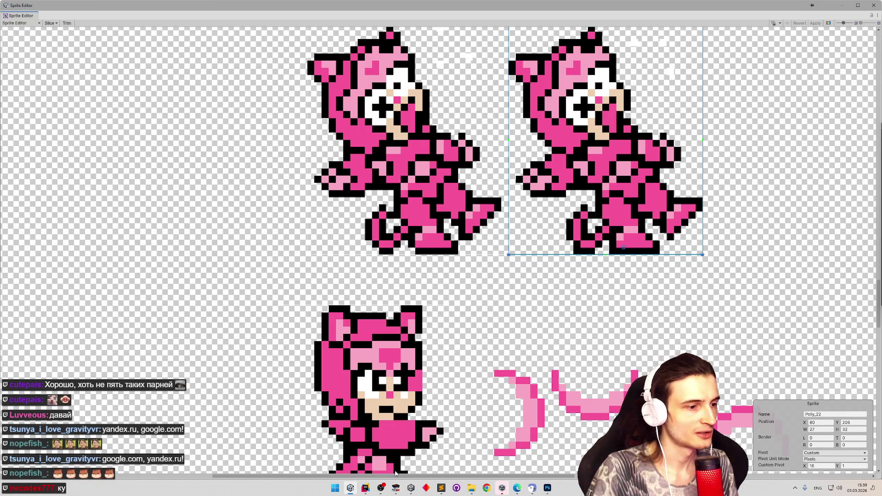
pyautogui.click(396, 488)
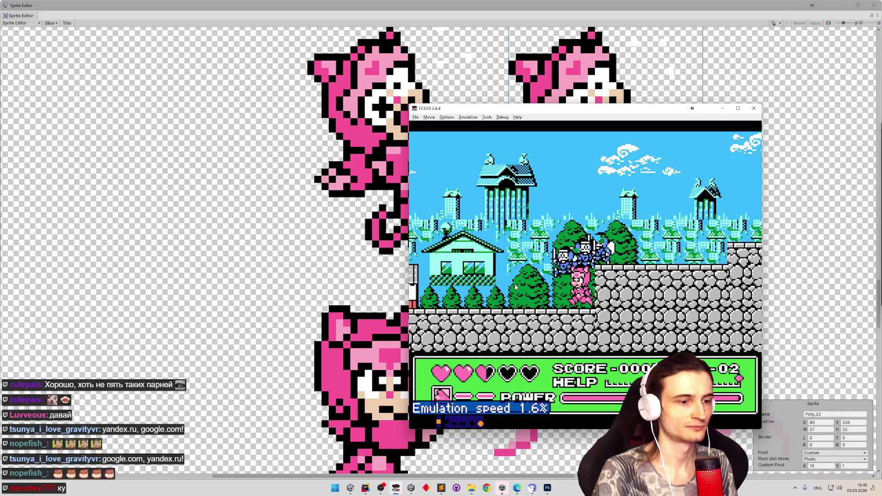
# Slow FCEUX almost to a stop and snip the leaping pink character for Photoshop.
pyautogui.press('=')
pyautogui.press('=')
pyautogui.press('=')
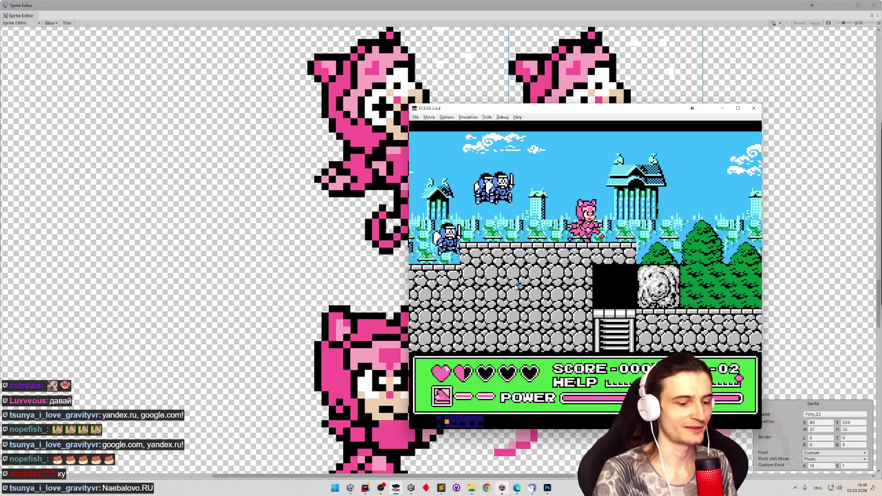
pyautogui.press('-')
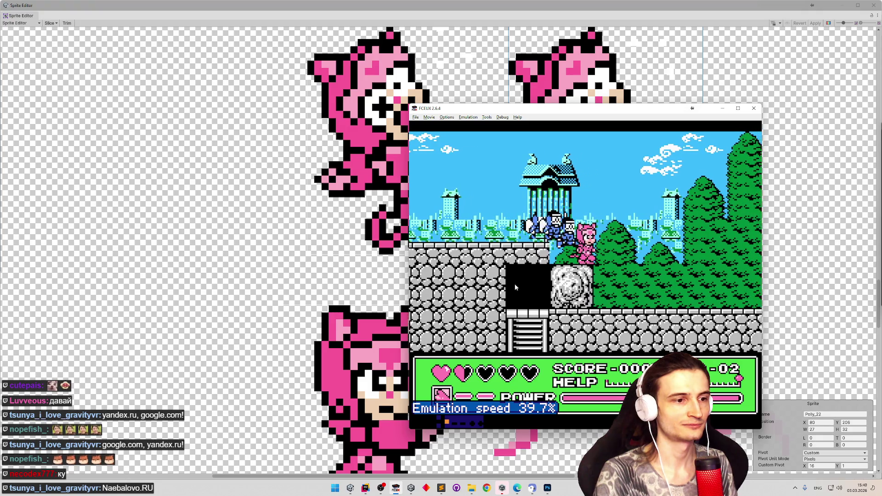
pyautogui.press('-')
pyautogui.press('-')
pyautogui.press('-')
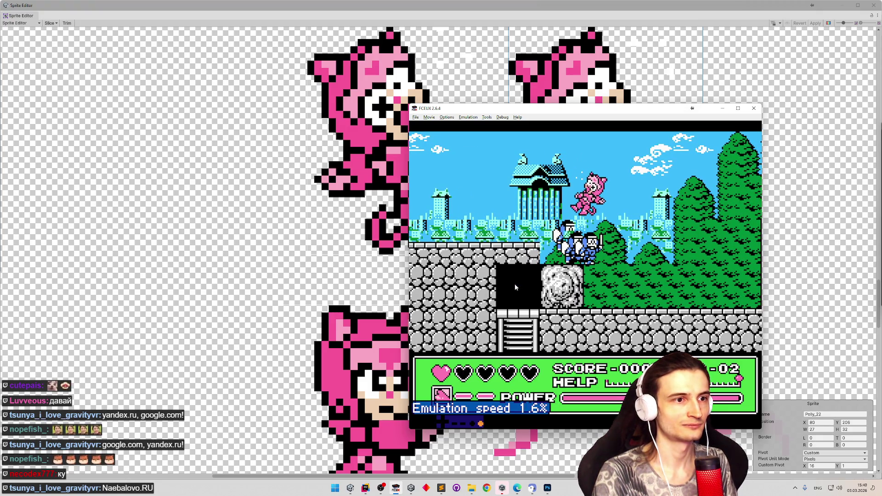
pyautogui.press('super+shift+s')
pyautogui.moveTo(563, 196); pyautogui.dragTo(597, 222)
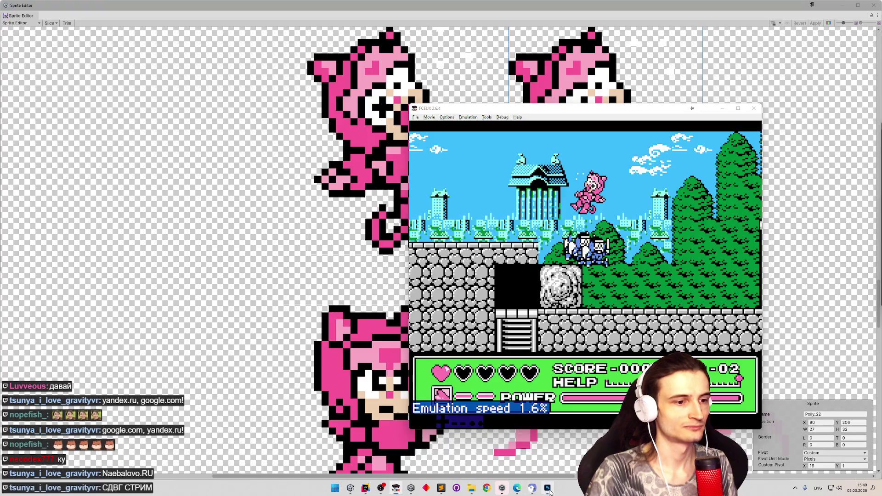
pyautogui.click(547, 488)
# Paste the snipped pink character as a new layer and nudge it slightly left.
pyautogui.hotkey('ctrl', 'v')
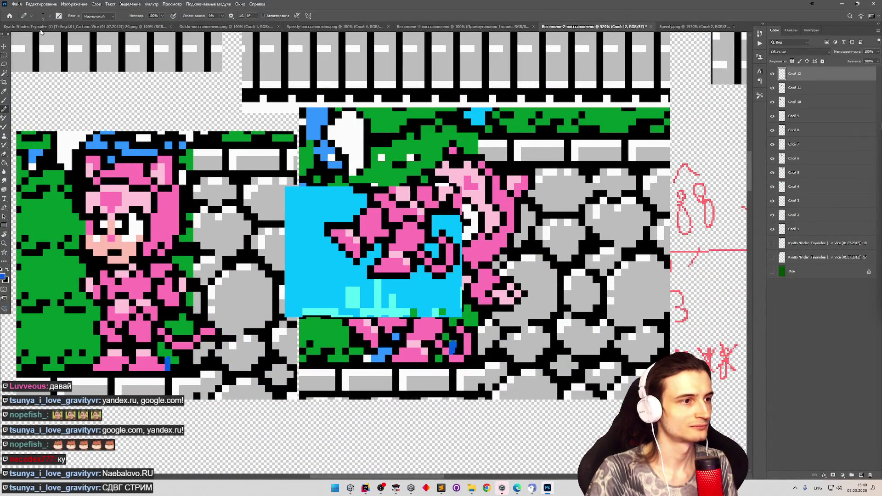
pyautogui.click(5, 45)
pyautogui.moveTo(342, 214); pyautogui.dragTo(329, 215)
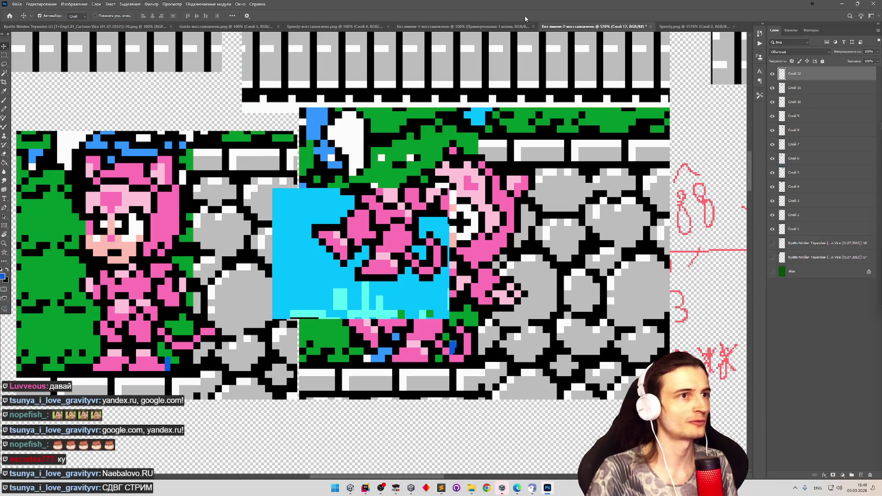
# Switch between the untitled and Speedy.png documents, ending on Speedy.png.
pyautogui.click(694, 27)
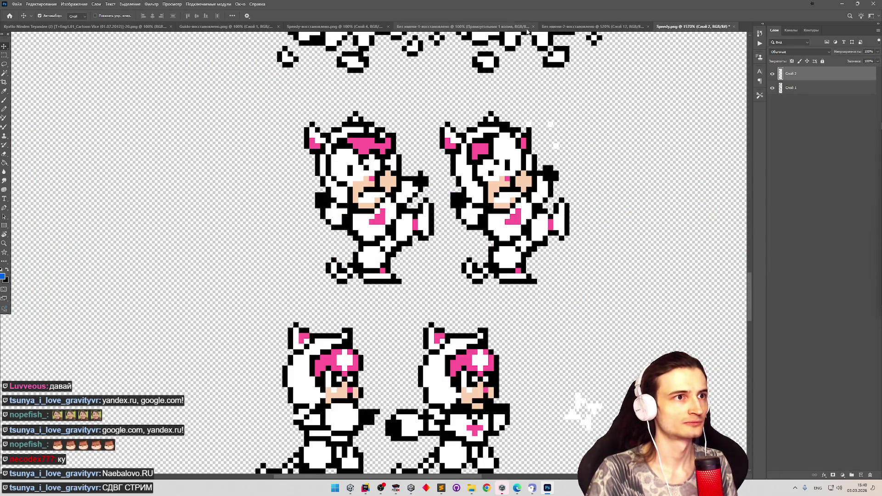
pyautogui.click(500, 26)
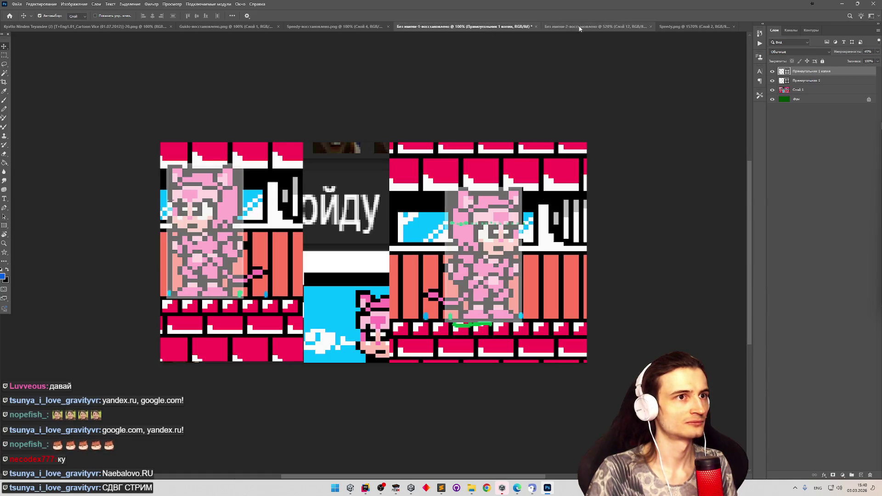
pyautogui.click(682, 27)
pyautogui.click(16, 6)
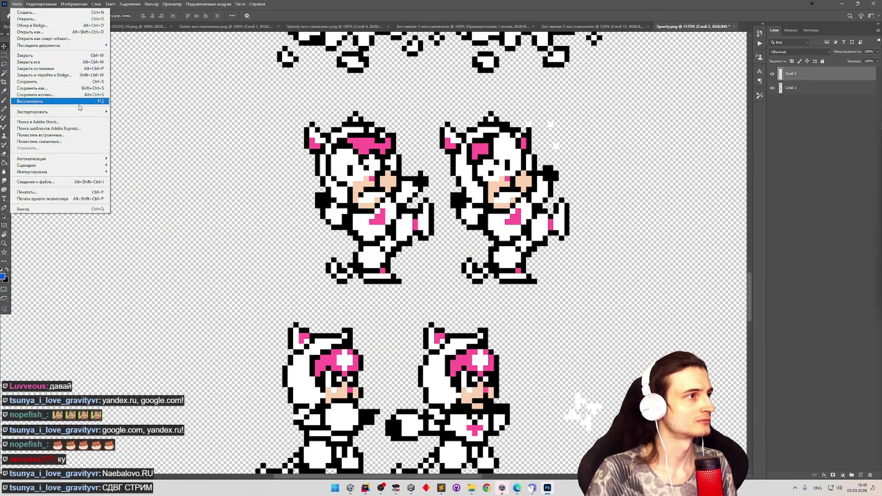
# Open Polly.png from the Characters folder, dismissing the colour profile prompt, and zoom in.
pyautogui.click(69, 20)
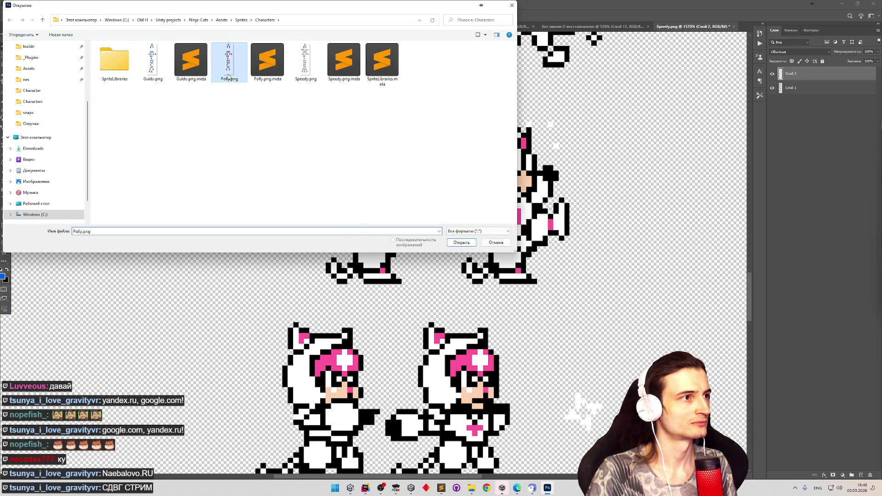
pyautogui.doubleClick(229, 76)
pyautogui.click(420, 163)
pyautogui.scroll(5, 420, 166)
pyautogui.scroll(10, 402, 274)
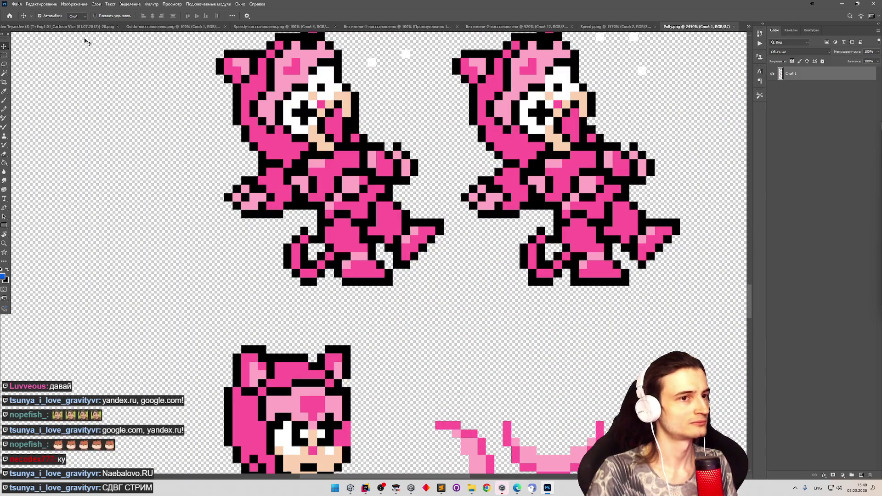
# Erase the stray two-pixel black speck in Polly.png and save it.
pyautogui.press('m')
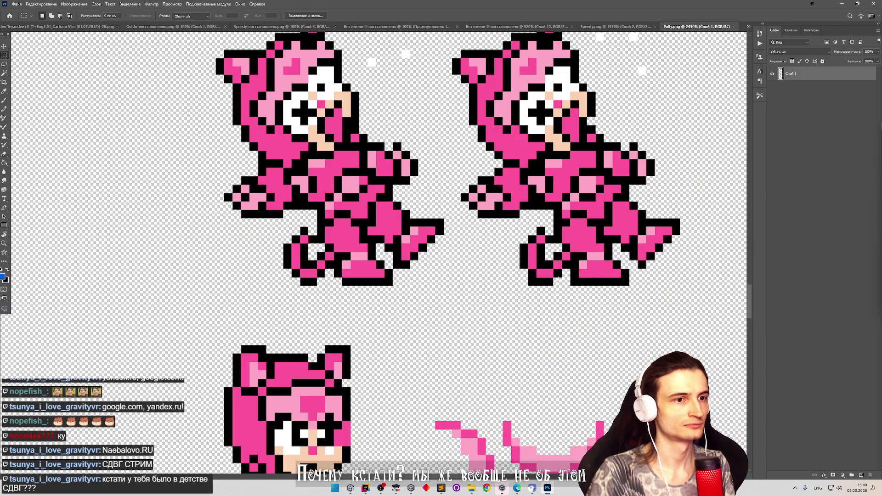
pyautogui.hotkey('ctrl', 'shift', 'Tab')
pyautogui.hotkey('ctrl', 'shift', 'Tab')
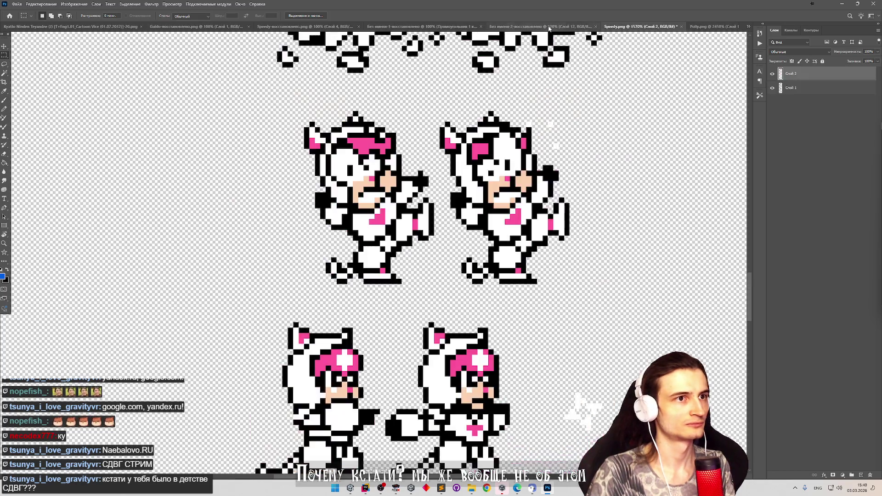
pyautogui.click(702, 28)
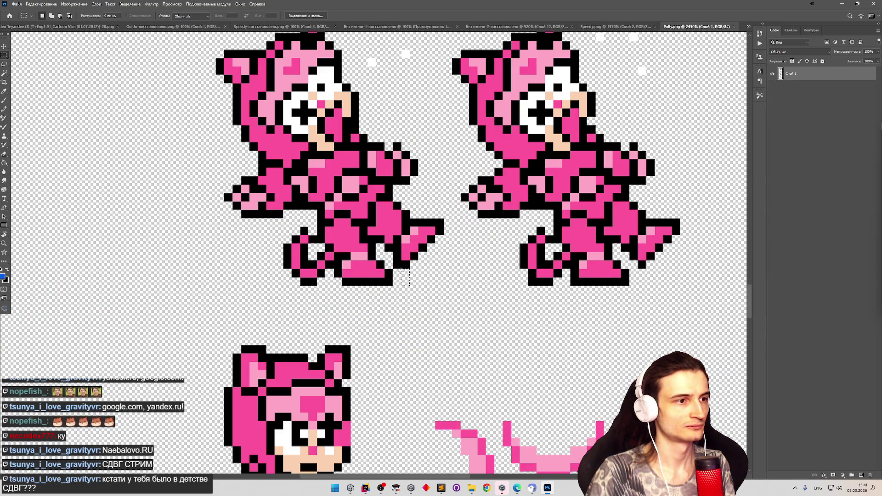
pyautogui.moveTo(399, 271); pyautogui.dragTo(400, 272)
pyautogui.press('Delete')
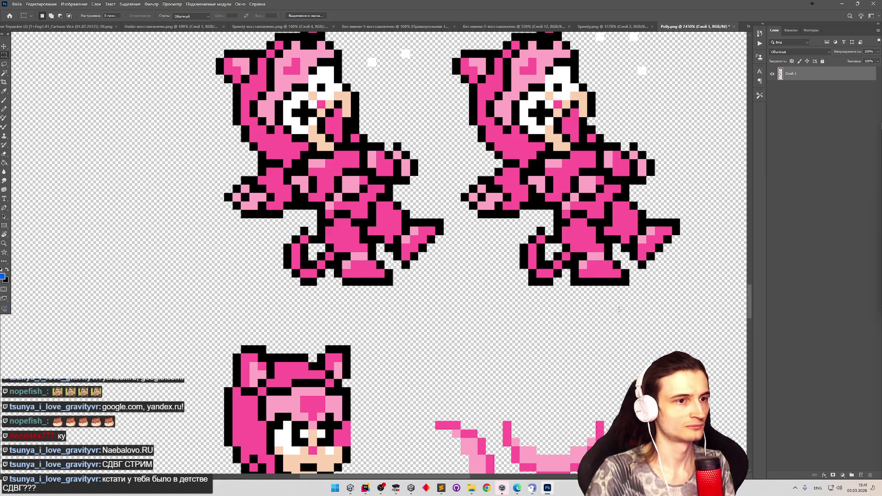
pyautogui.hotkey('ctrl', 's')
# Export the image over the existing Polly.png, confirming the replacement.
pyautogui.click(17, 4)
pyautogui.moveTo(56, 114)
pyautogui.click(138, 111)
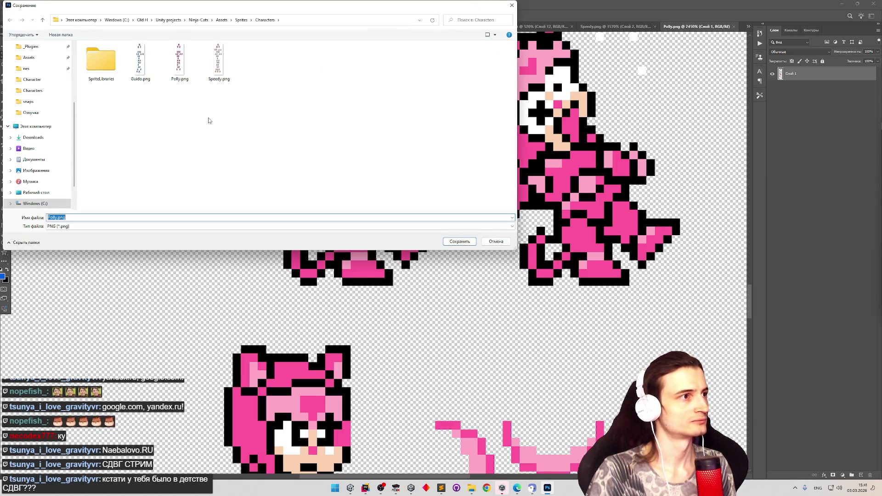
pyautogui.doubleClick(180, 63)
pyautogui.click(482, 243)
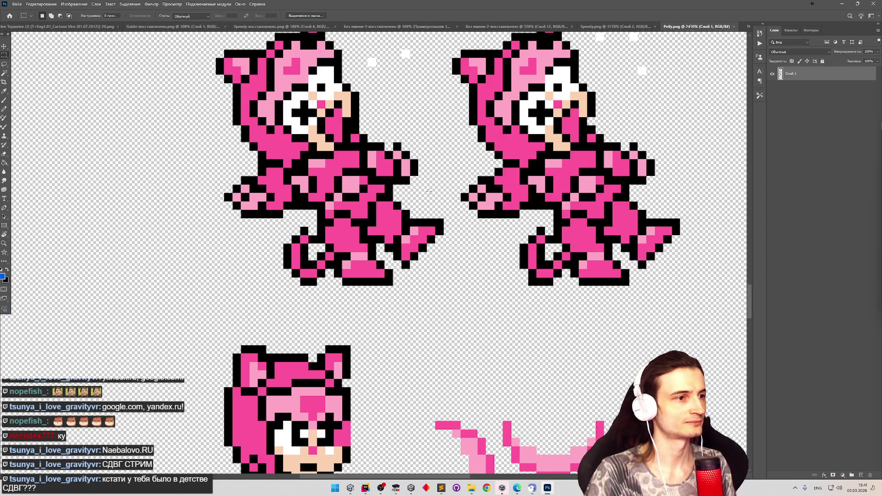
pyautogui.scroll(-3, 429, 192)
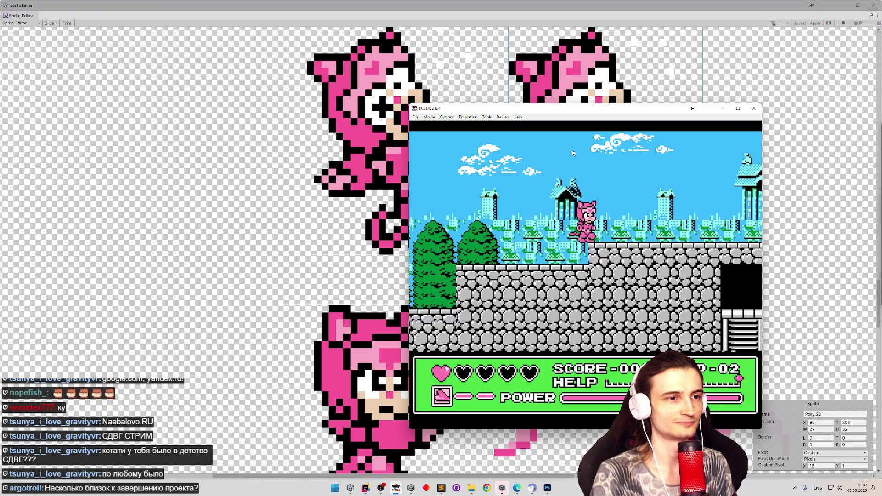
# Speed FCEUX back up, then minimize it to reveal the Polly sprites in Unity's Sprite Editor.
pyautogui.press('=')
pyautogui.press('=')
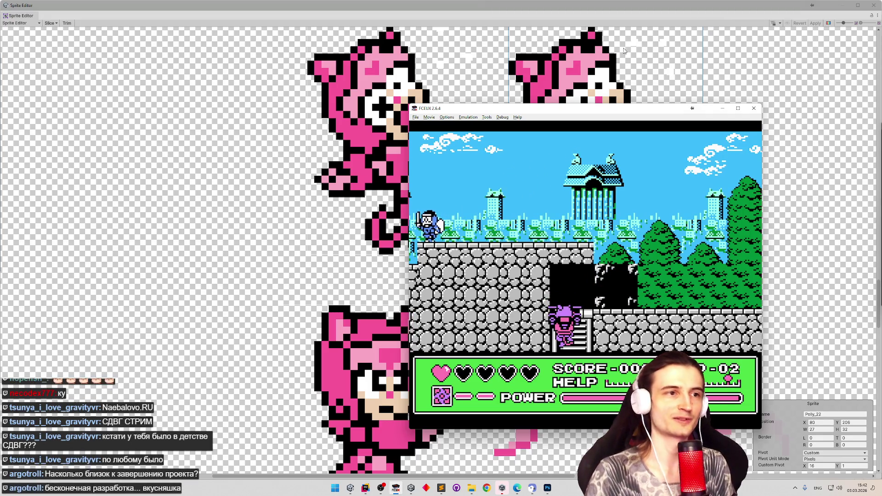
pyautogui.click(729, 110)
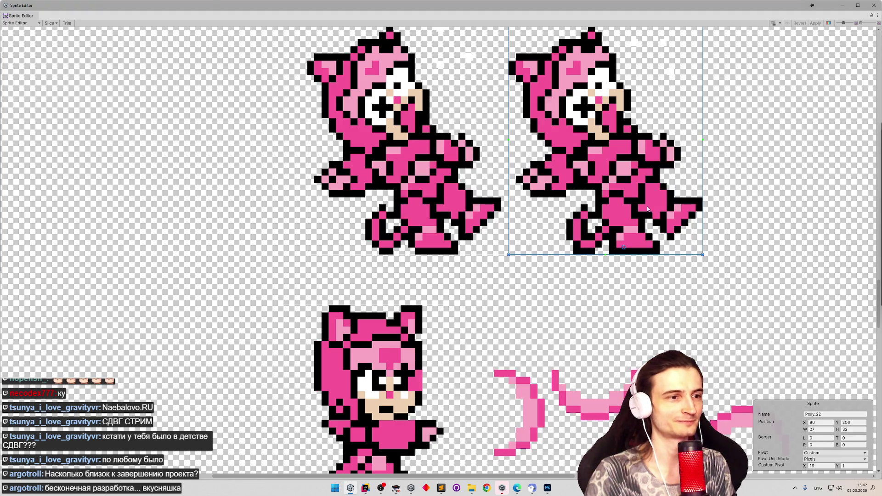
# Zoom out to see the full Polly sheet in Unity, then bring Polly.png up in Photoshop.
pyautogui.scroll(-10, 589, 241)
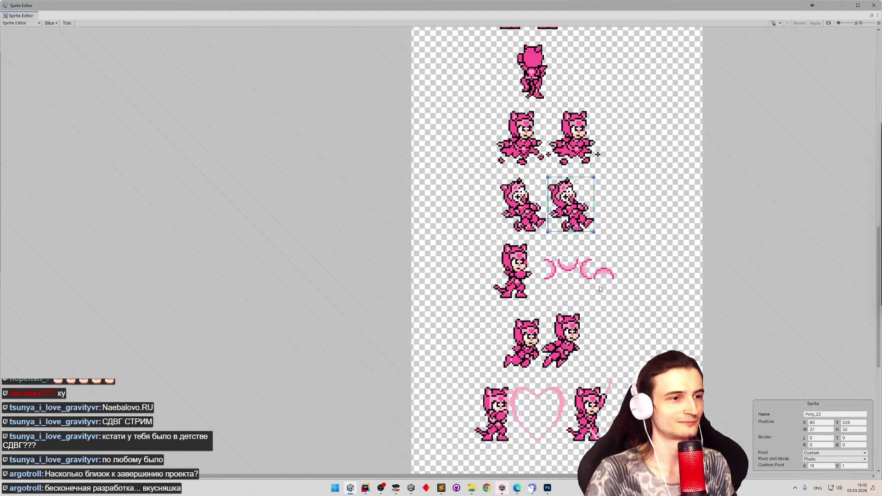
pyautogui.scroll(-1, 605, 264)
pyautogui.click(548, 488)
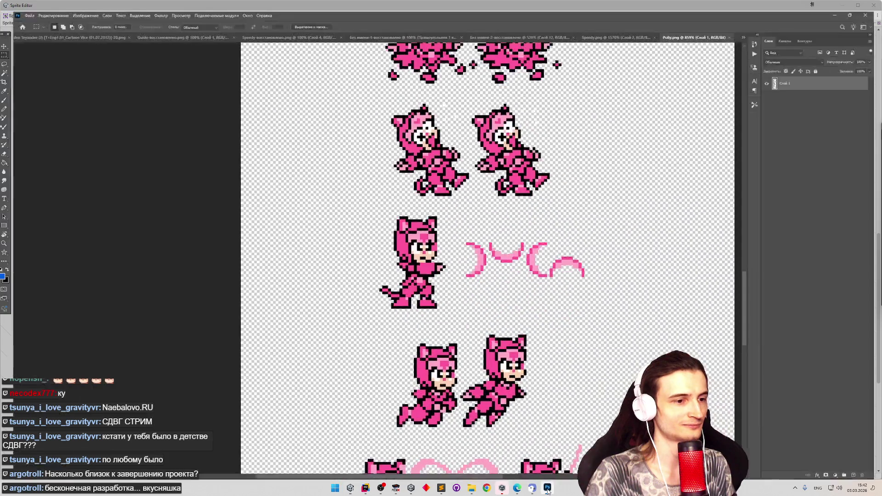
pyautogui.click(350, 488)
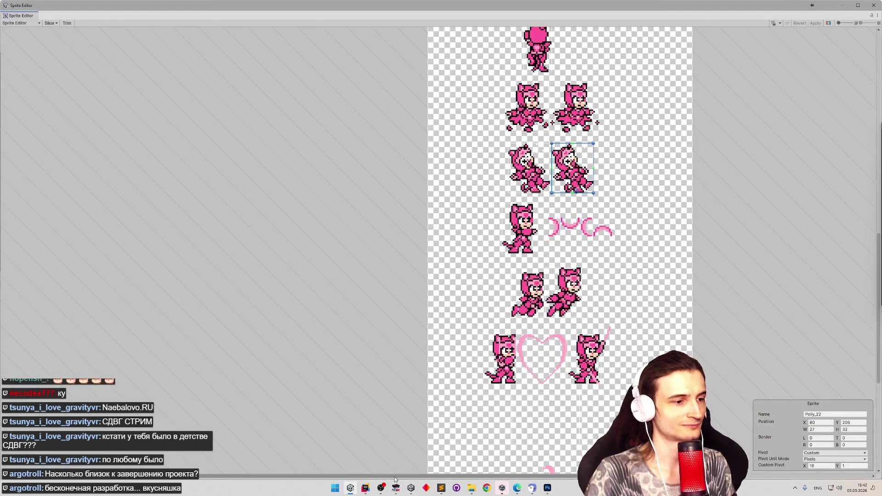
pyautogui.click(396, 487)
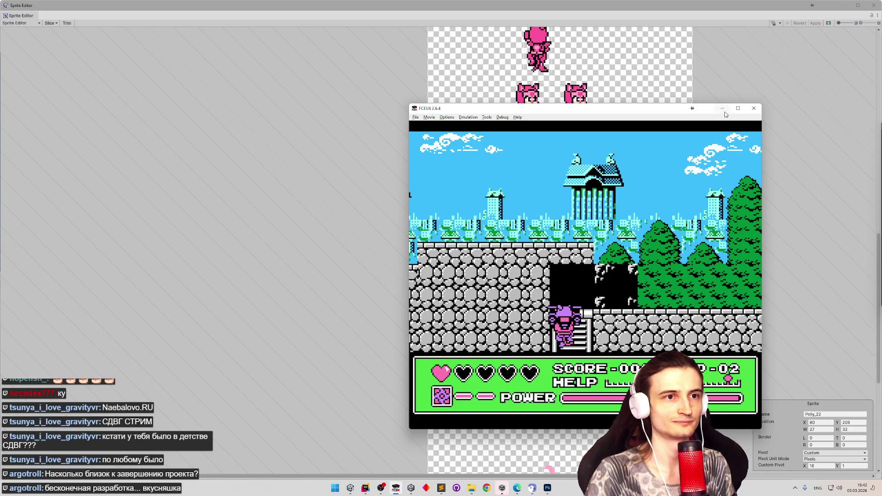
pyautogui.click(723, 109)
pyautogui.scroll(1, 531, 262)
pyautogui.scroll(-3, 531, 262)
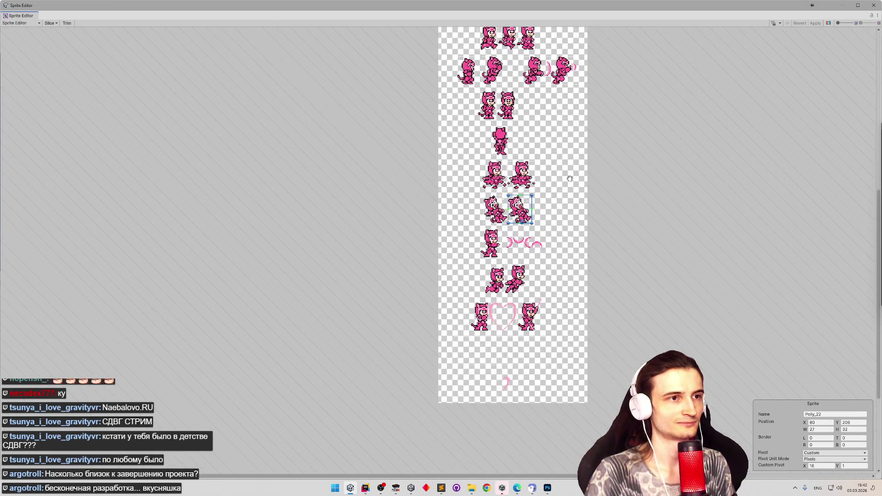
pyautogui.scroll(-1, 570, 179)
pyautogui.click(547, 488)
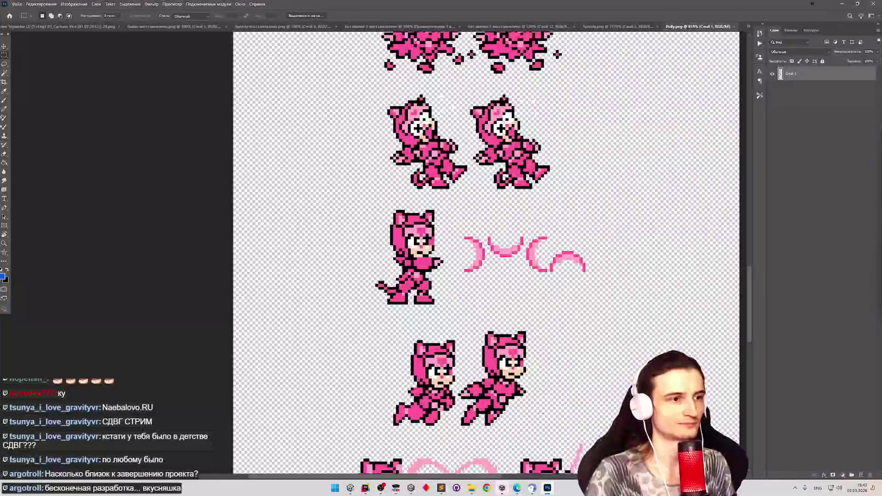
# Zoom in and out around the Polly.png sprite sheet in Photoshop to inspect it.
pyautogui.scroll(-2, 493, 253)
pyautogui.scroll(2, 502, 327)
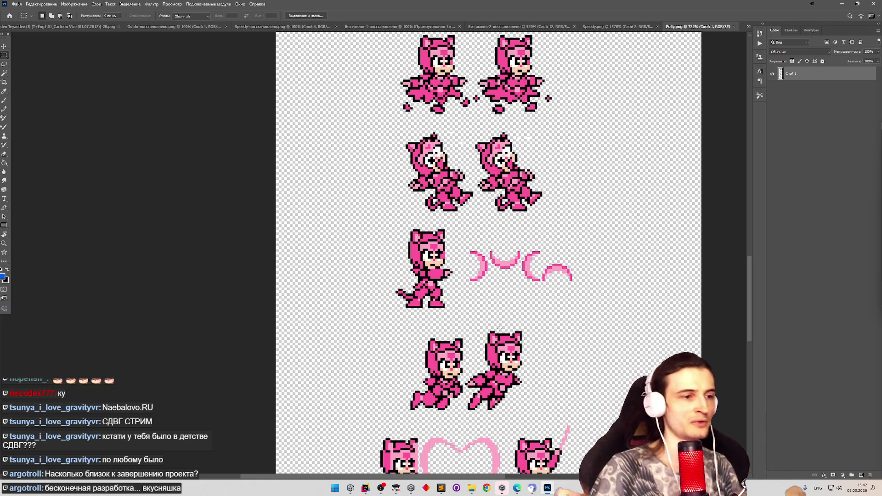
pyautogui.scroll(-5, 582, 304)
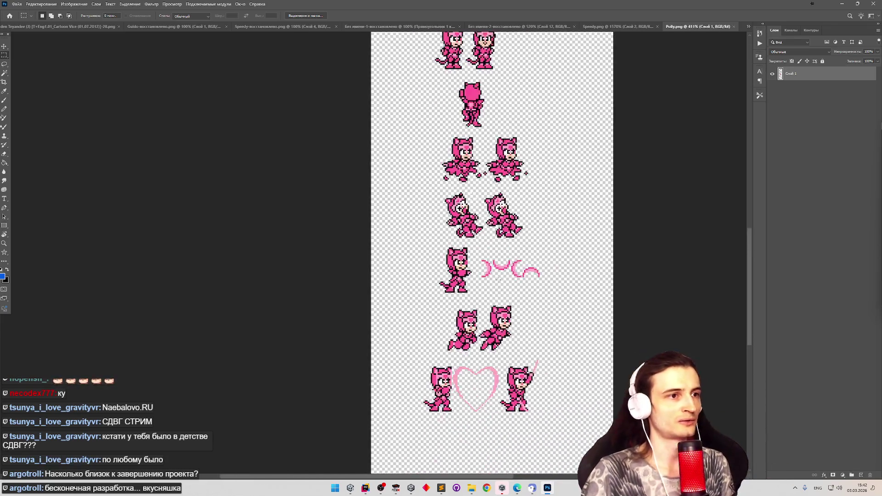
pyautogui.scroll(-2, 493, 280)
pyautogui.scroll(5, 490, 281)
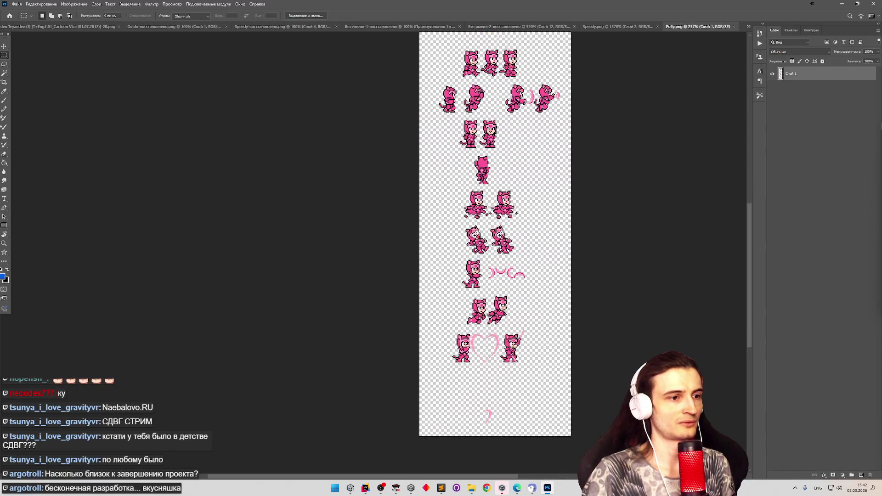
pyautogui.scroll(-1, 487, 283)
pyautogui.scroll(1, 467, 344)
pyautogui.scroll(-2, 483, 342)
pyautogui.scroll(3, 501, 339)
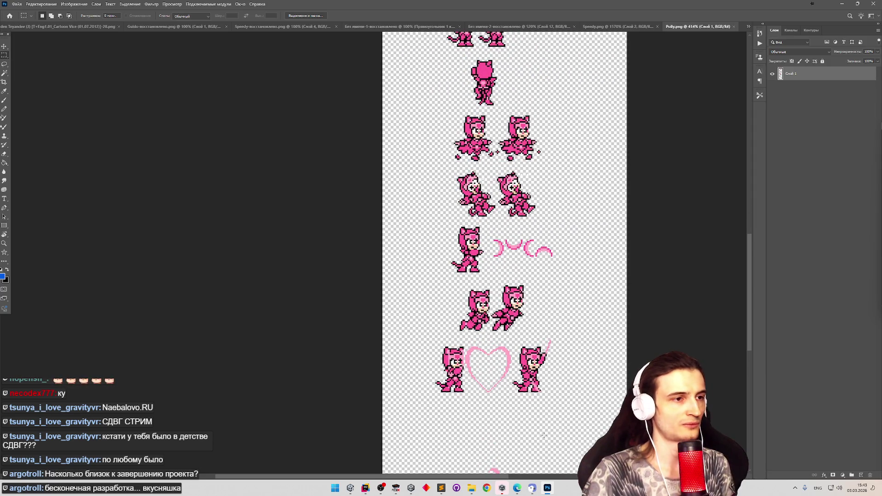
pyautogui.scroll(-1, 513, 399)
pyautogui.scroll(1, 513, 383)
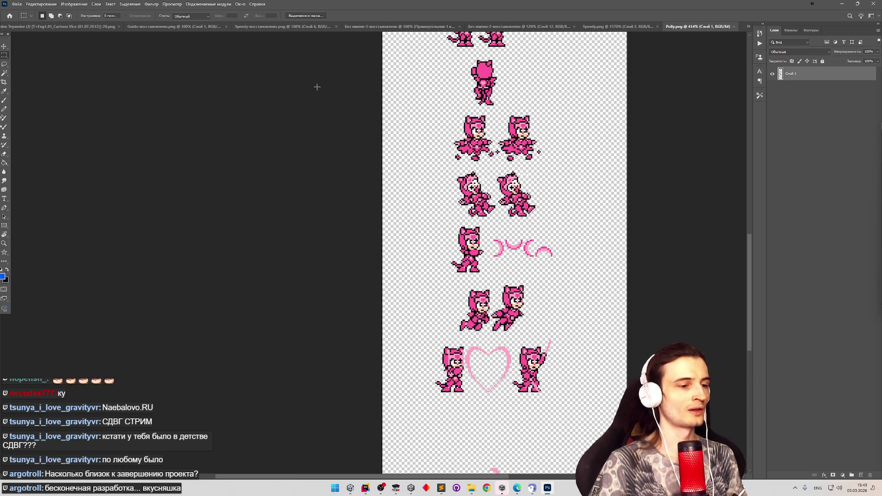
# Bring up tasks.todo in Sublime Text and mark the 'получение урона' task as done.
pyautogui.click(444, 491)
pyautogui.click(434, 223)
pyautogui.hotkey('ctrl', 'd')
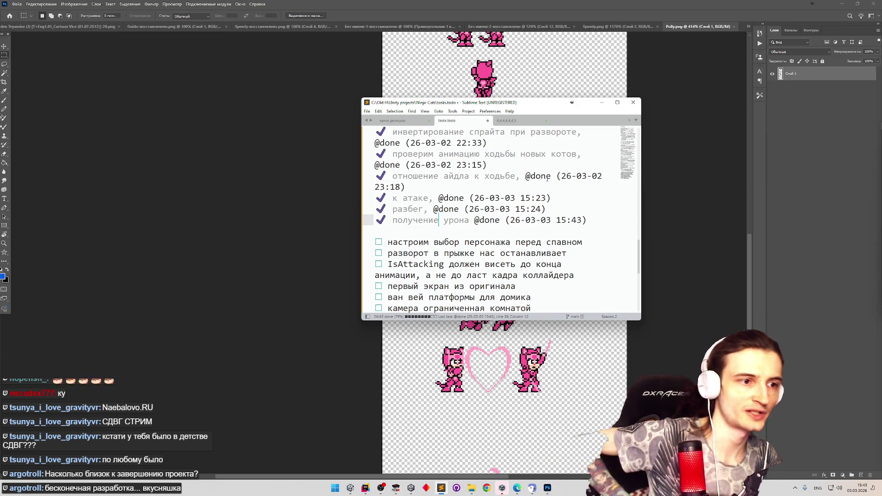
# Minimize Sublime Text and Photoshop to get back to Unity's Sprite Editor.
pyautogui.click(602, 102)
pyautogui.click(837, 4)
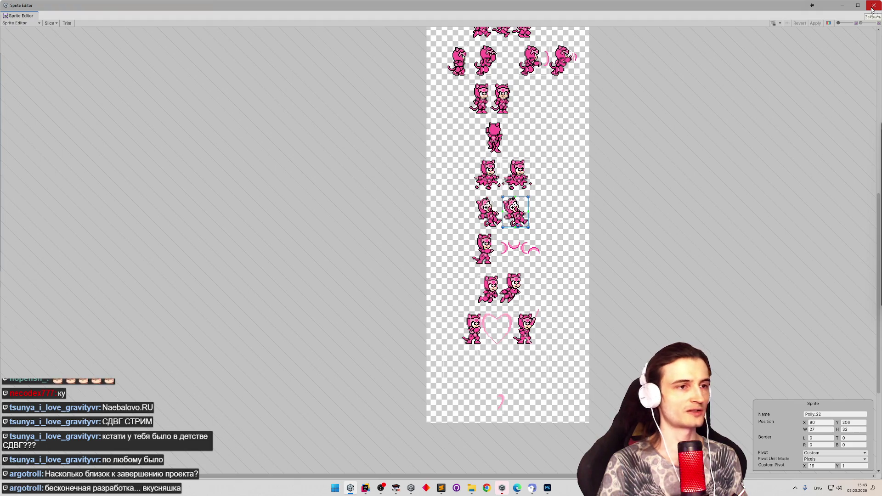
# Close the Sprite Editor, enlarge the Project browser and look over Speedy's sprite, WalkData and character data assets.
pyautogui.click(872, 7)
pyautogui.moveTo(401, 272); pyautogui.dragTo(441, 236)
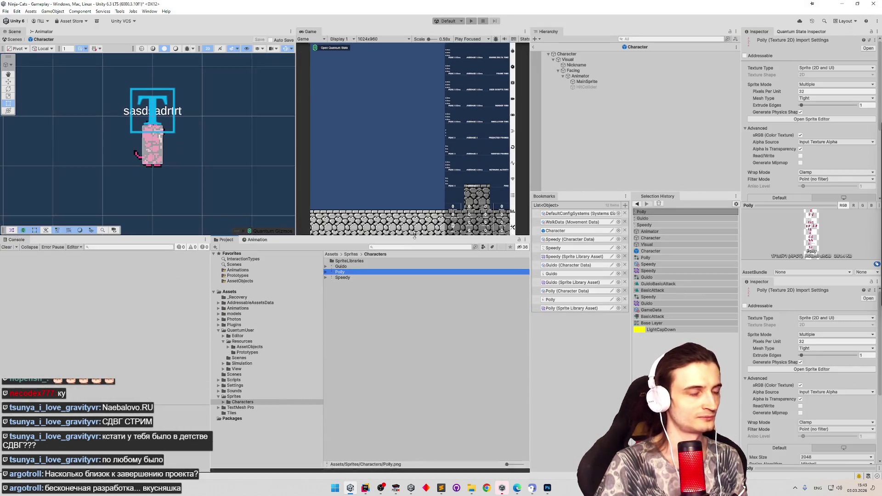
pyautogui.click(552, 248)
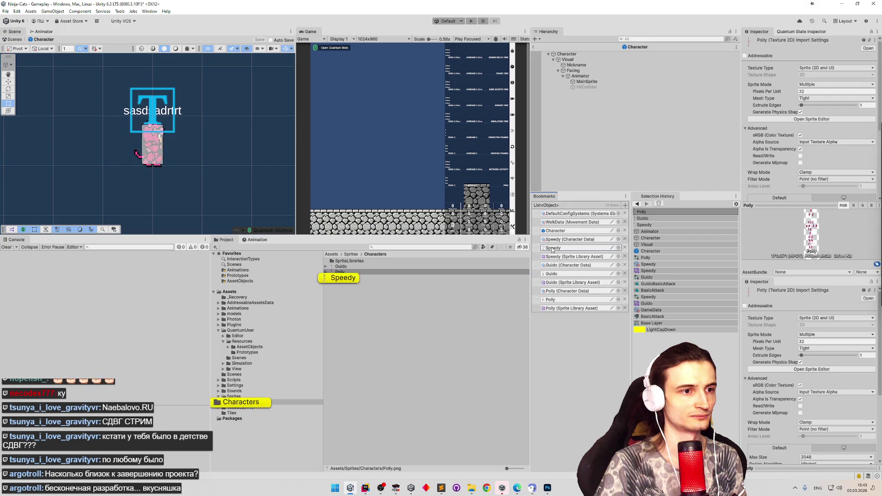
pyautogui.click(559, 223)
pyautogui.click(557, 240)
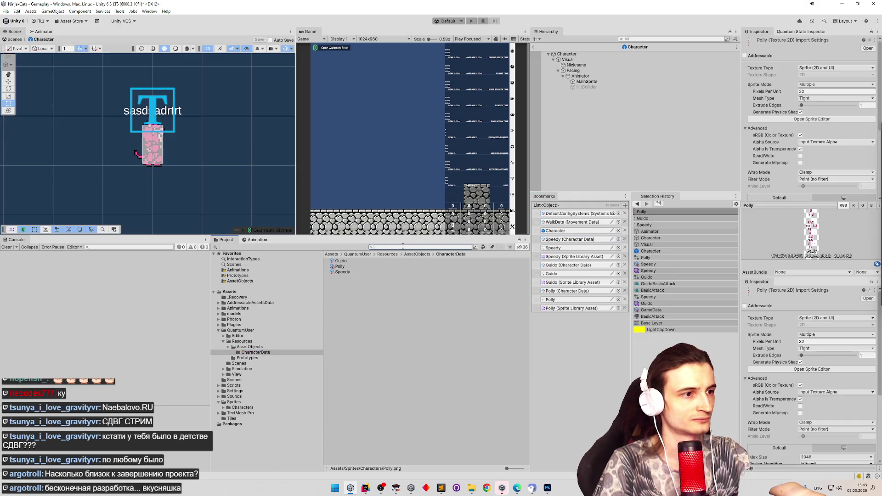
# Filter the Project window and compare the RuntimeConfig.User and RuntimePlayer.User scripts, keeping their names.
pyautogui.write('user')
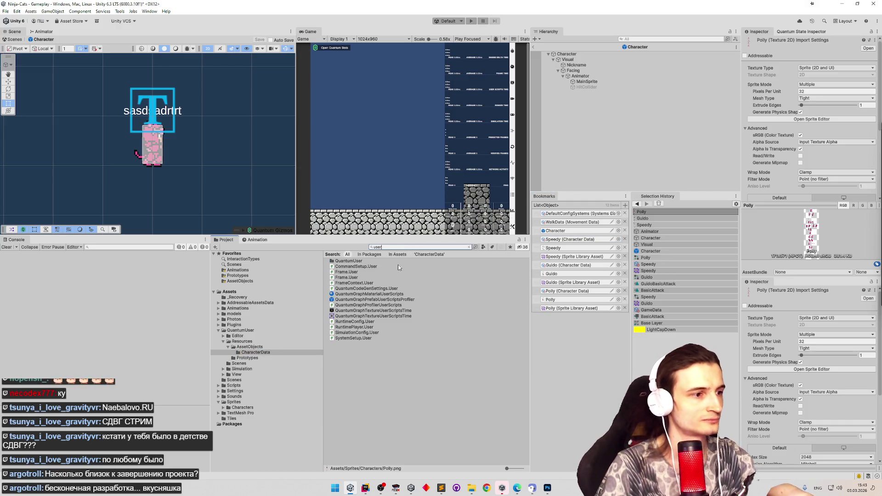
pyautogui.click(362, 327)
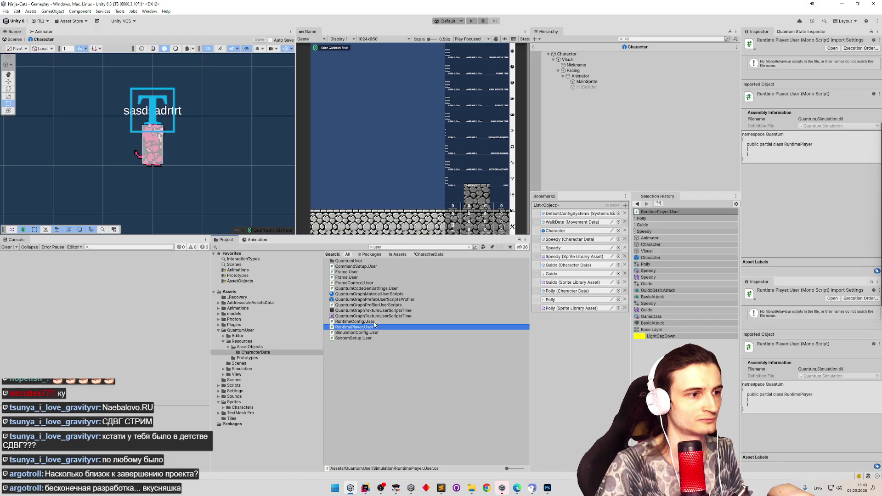
pyautogui.click(374, 323)
pyautogui.press('Down')
pyautogui.press('Up')
pyautogui.press('Down')
pyautogui.click(374, 327)
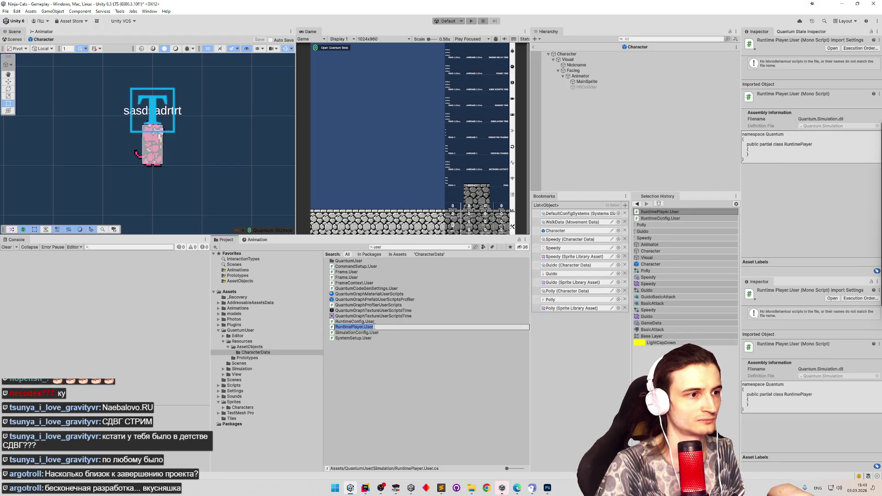
pyautogui.press('Escape')
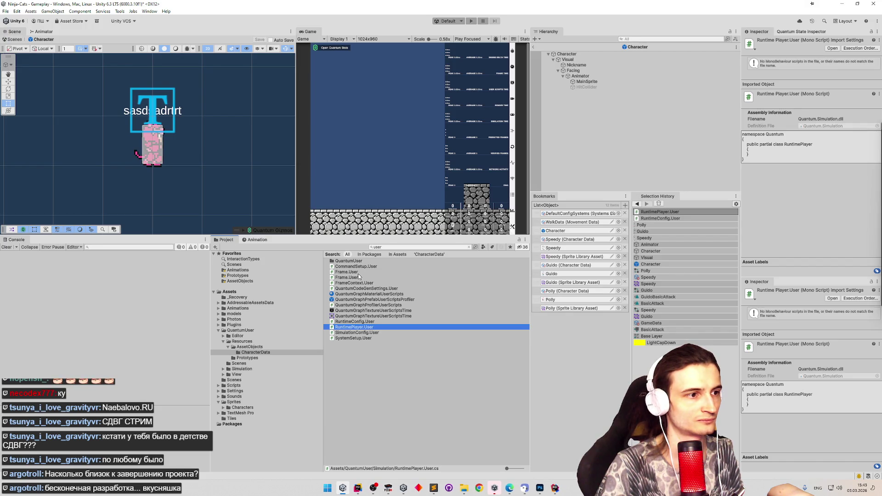
# Delete the stray duplicate Frame.User script and open RuntimePlayer.User.cs in the code editor.
pyautogui.click(354, 272)
pyautogui.click(360, 278)
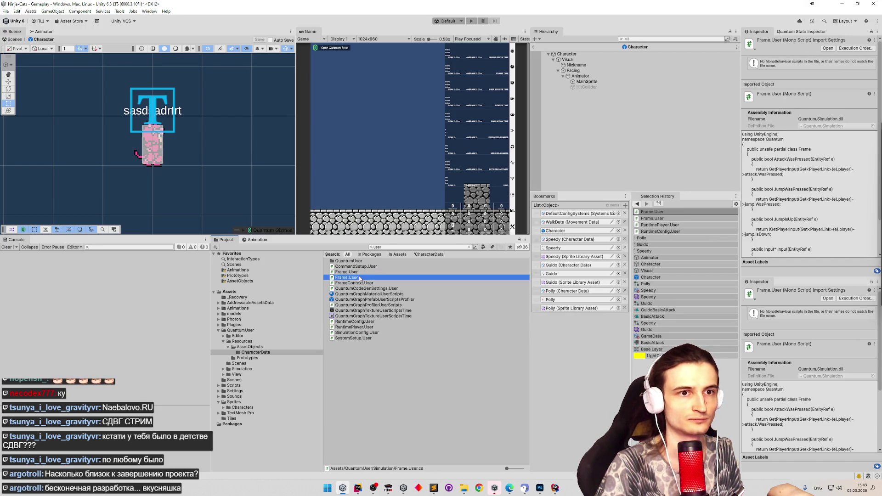
pyautogui.click(361, 273)
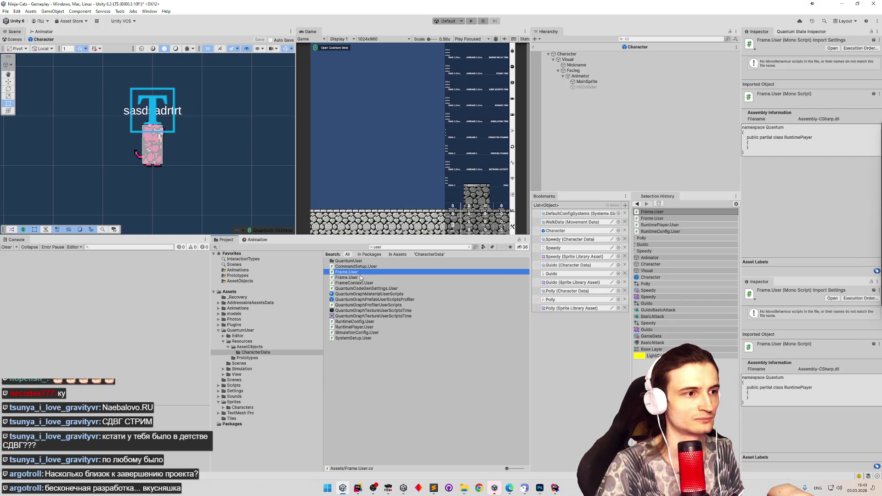
pyautogui.click(360, 277)
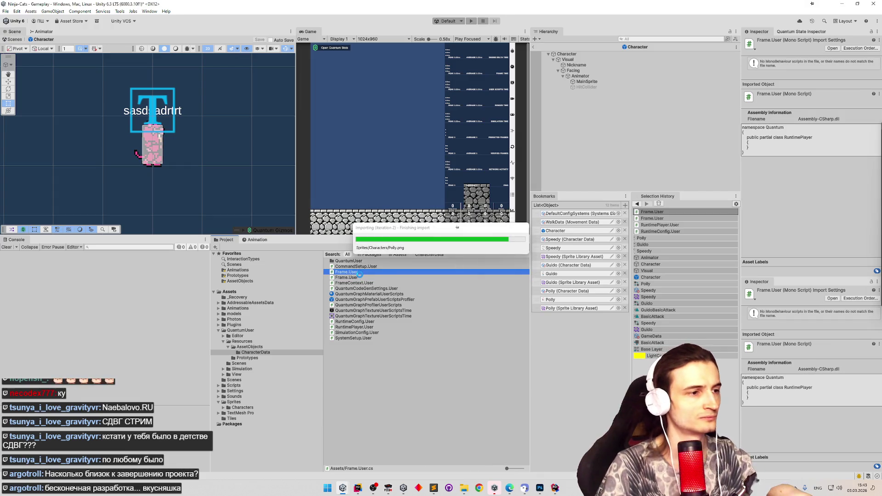
pyautogui.press('Delete')
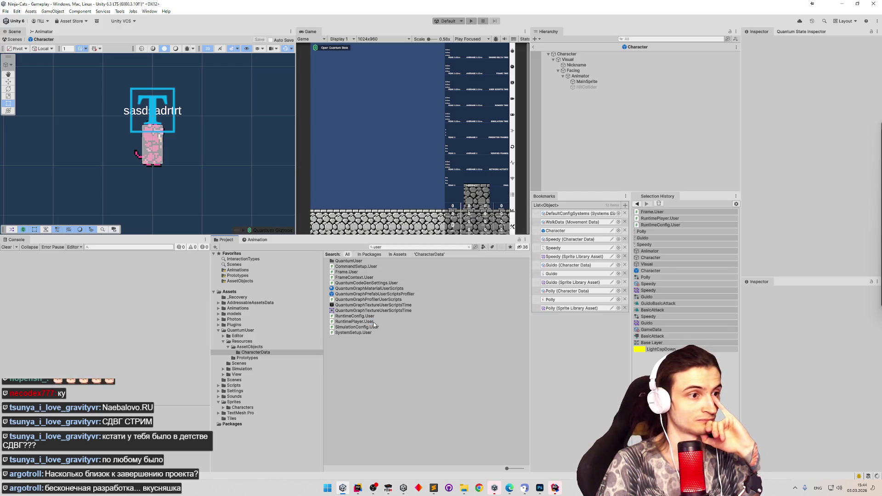
pyautogui.click(373, 322)
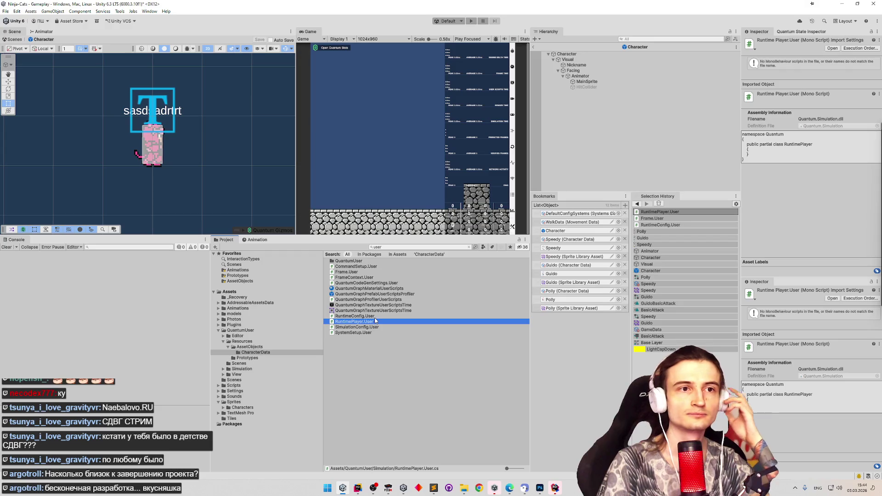
pyautogui.doubleClick(371, 320)
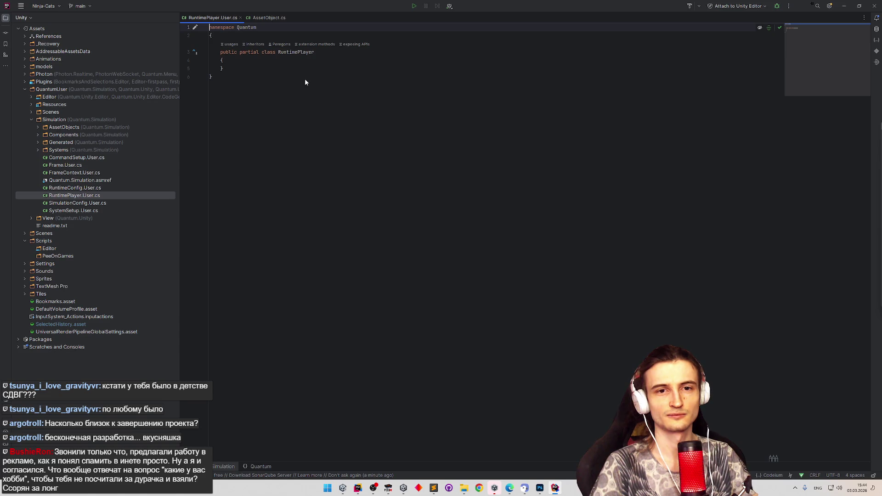
# Add an empty indented line after the opening brace of the RuntimePlayer class.
pyautogui.press('Down')
pyautogui.press('Down')
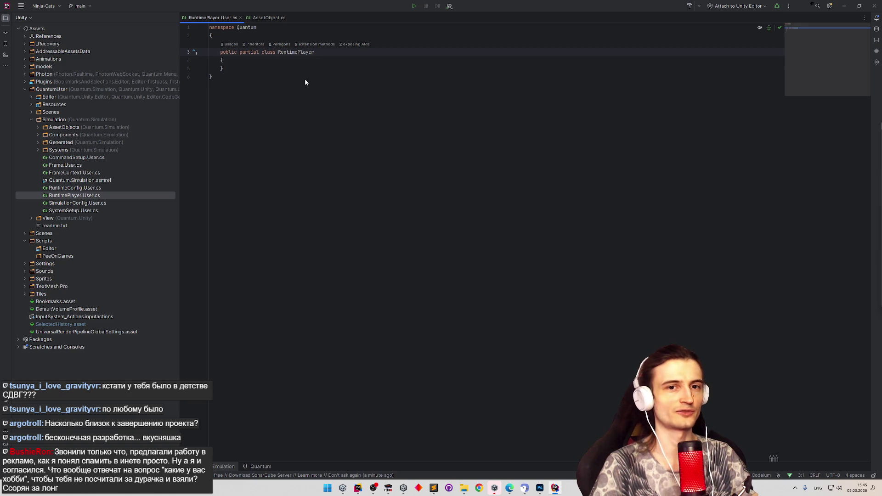
pyautogui.press('Right')
pyautogui.press('Right')
pyautogui.press('Right')
pyautogui.press('Down')
pyautogui.press('Return')
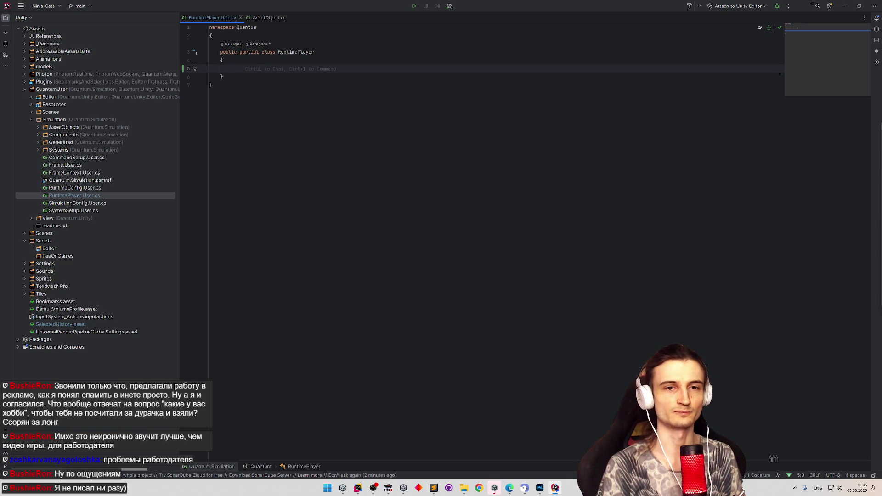
# Write the field 'AssetRef<CharacterData> _characterData;' on the empty line using autocomplete.
pyautogui.click(222, 77)
pyautogui.click(232, 69)
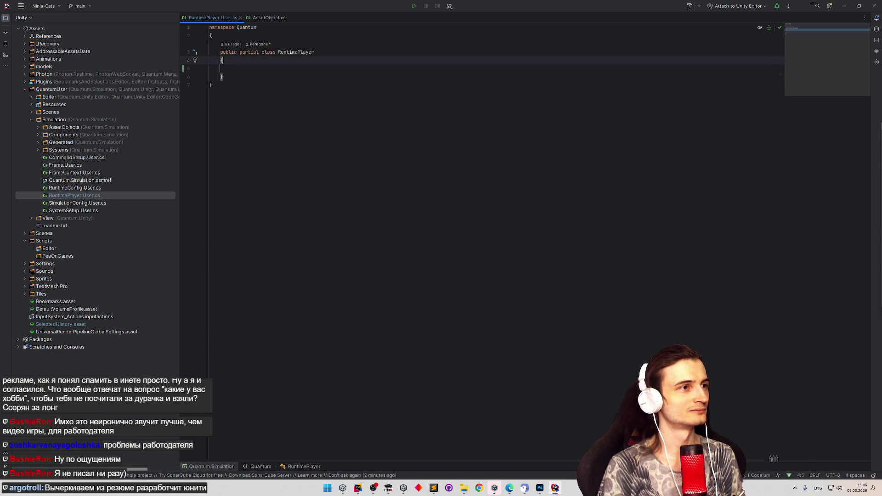
pyautogui.click(223, 77)
pyautogui.click(231, 68)
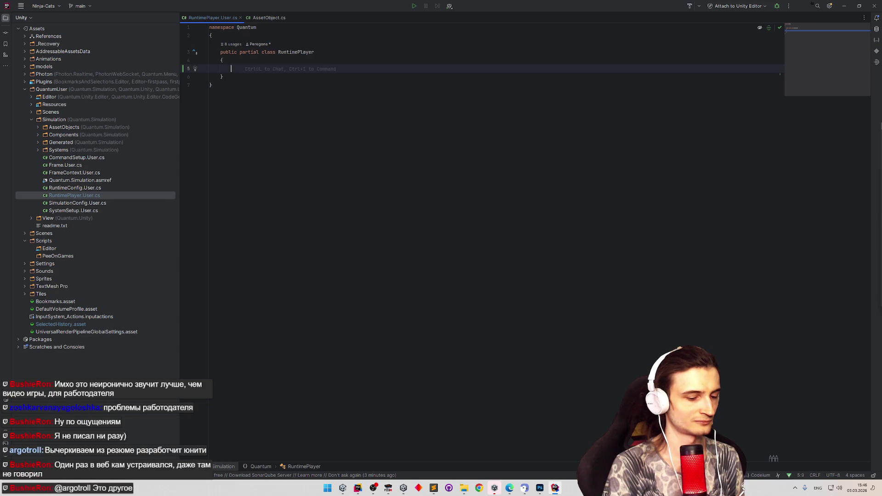
pyautogui.write('Asset')
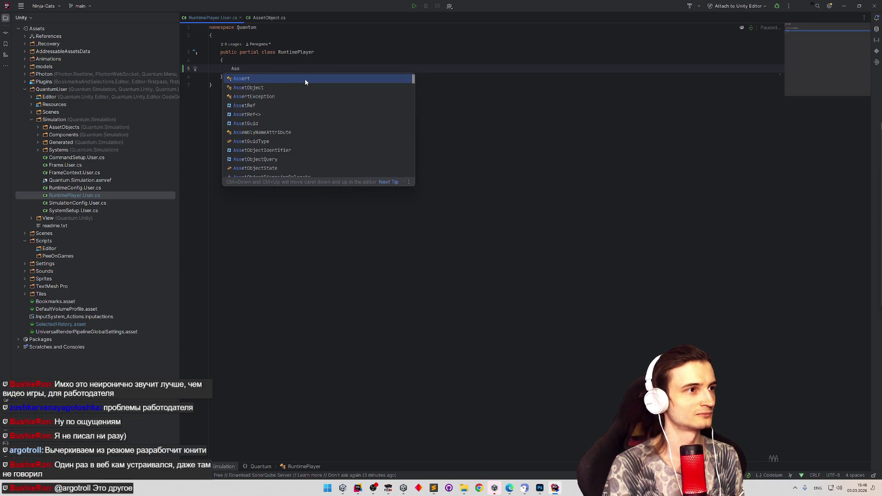
pyautogui.press('Down')
pyautogui.press('Down')
pyautogui.press('Down')
pyautogui.press('Return')
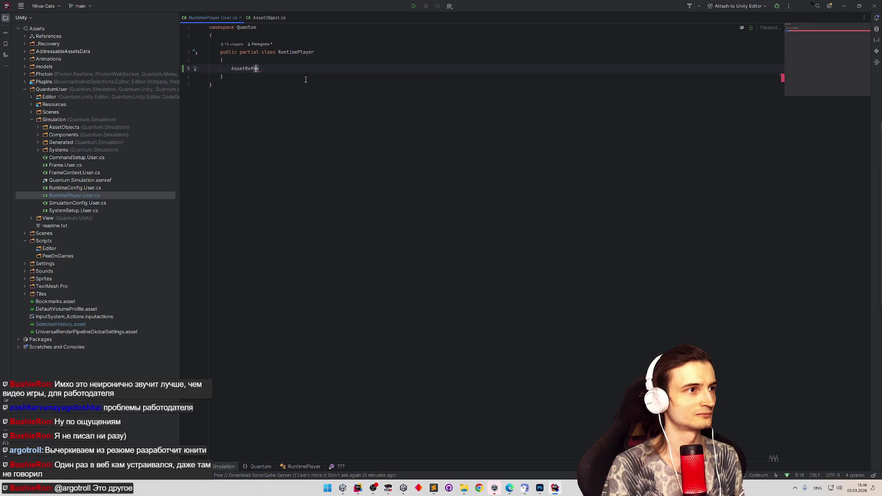
pyautogui.write('Chrac')
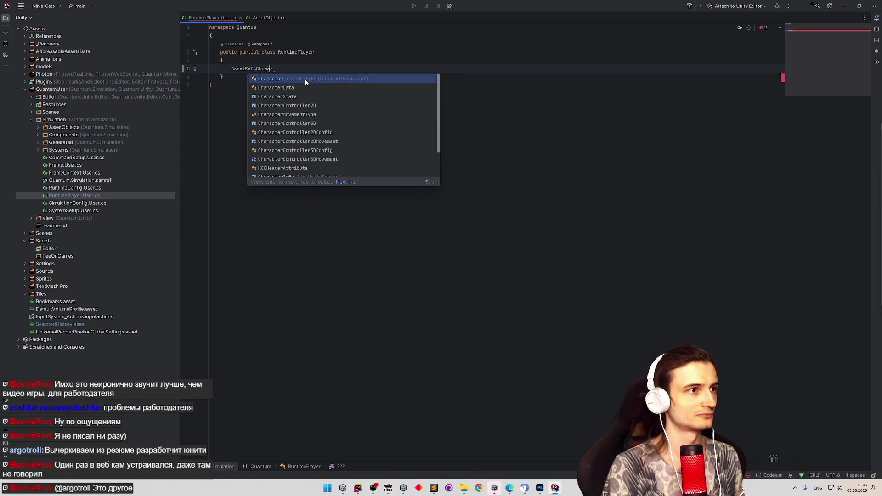
pyautogui.press('Down')
pyautogui.press('Return')
pyautogui.press('Right')
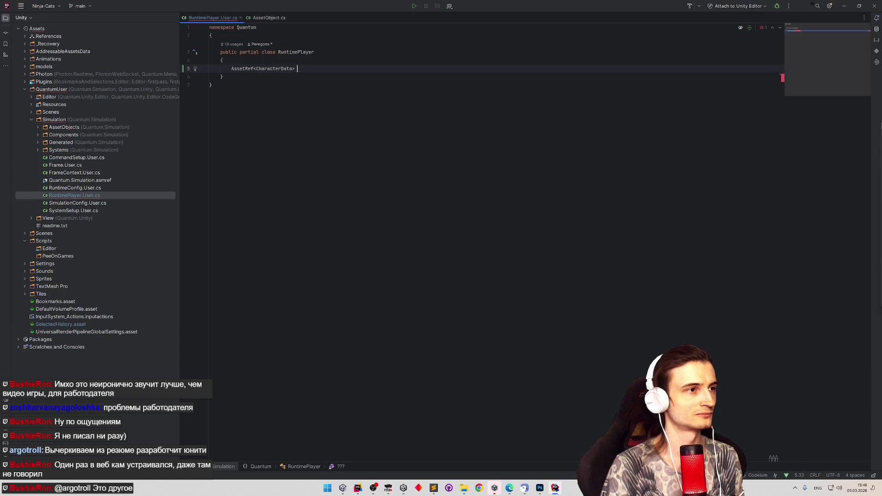
pyautogui.press('Tab')
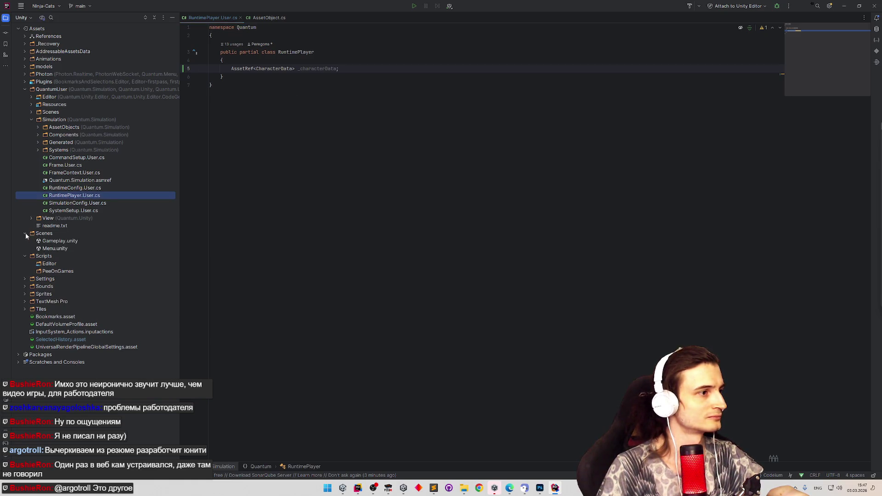
# Collapse the Scenes folder and expand View in Rider's project tree to list its scripts.
pyautogui.click(25, 240)
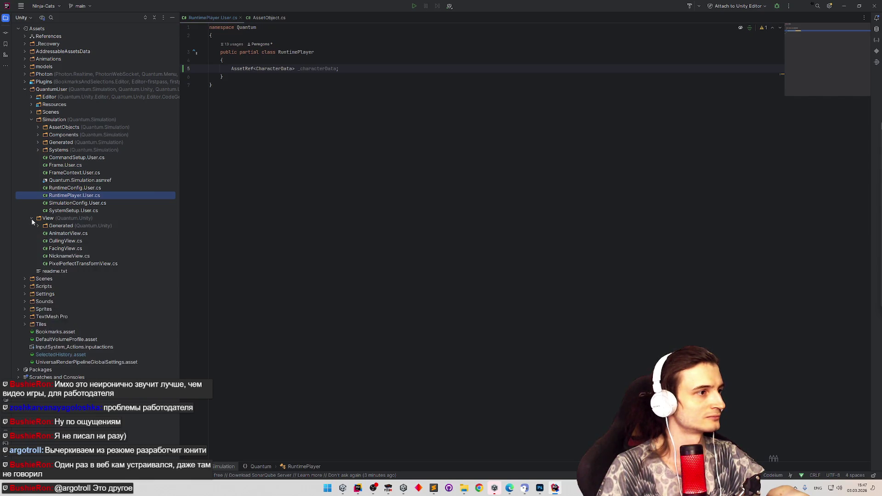
pyautogui.click(32, 219)
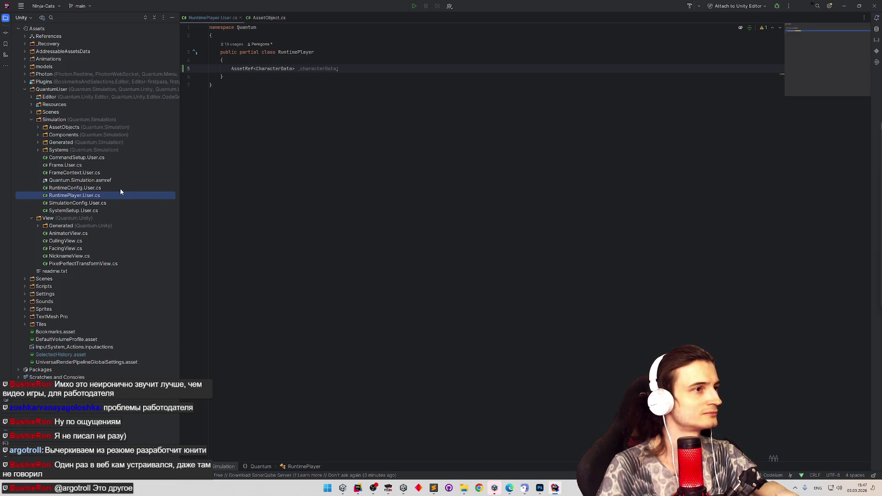
pyautogui.click(355, 74)
# Select the _characterData field name in the declaration, ready to edit it.
pyautogui.click(355, 70)
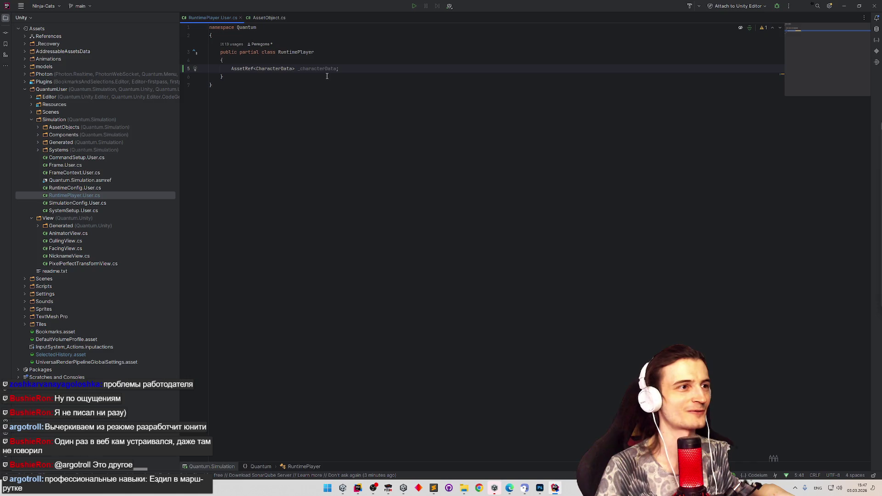
pyautogui.hotkey('ctrl', 'w')
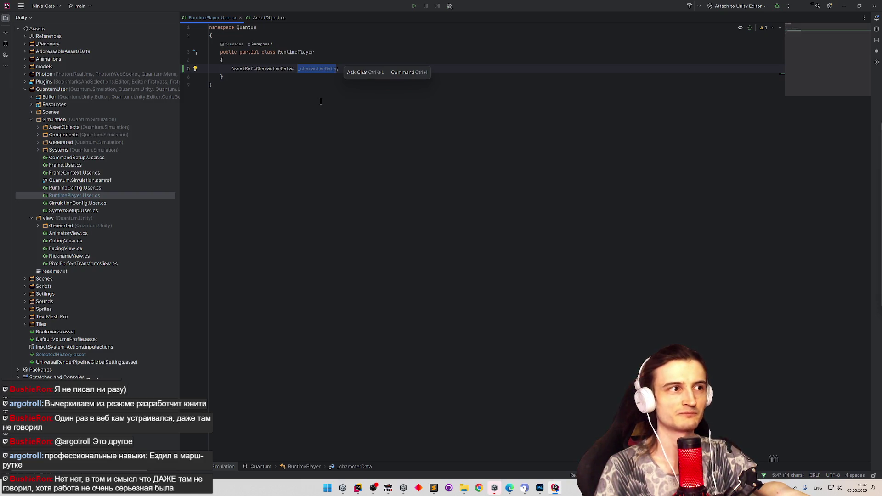
pyautogui.click(321, 102)
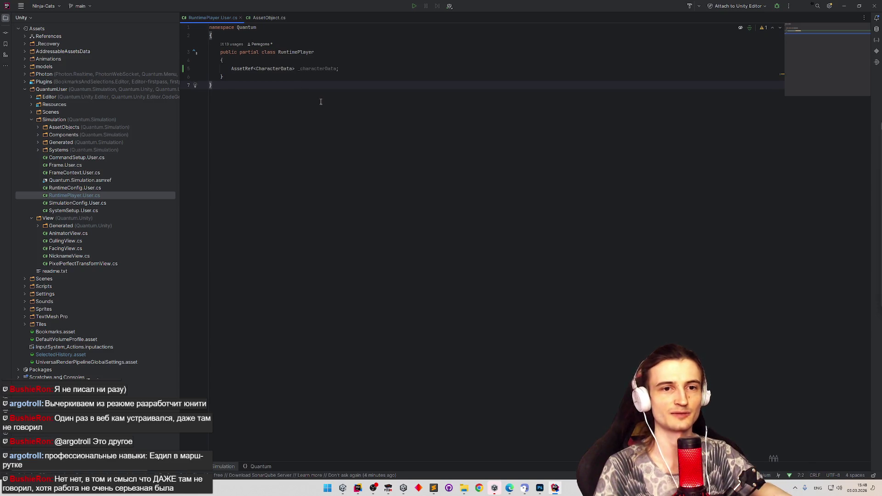
pyautogui.doubleClick(317, 69)
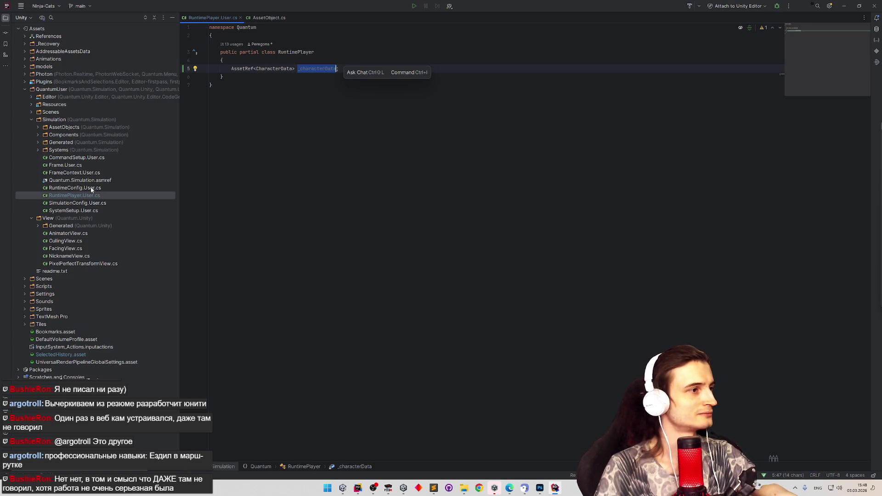
pyautogui.click(87, 199)
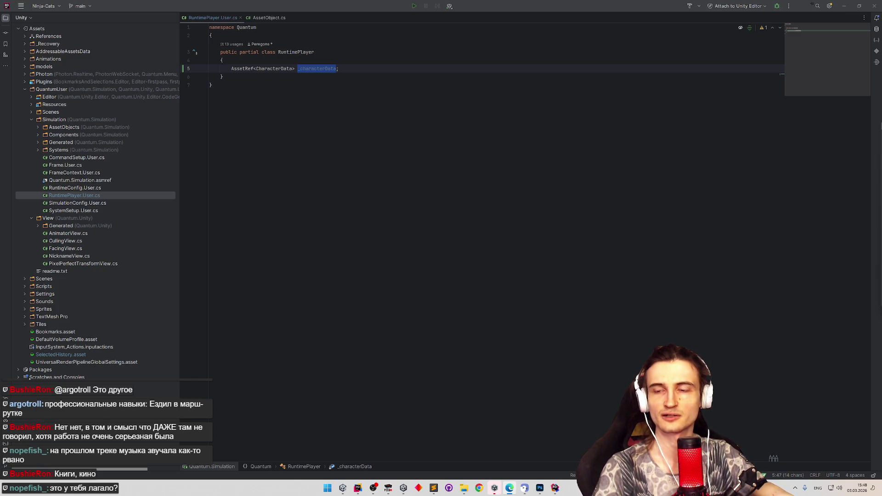
pyautogui.write(';')
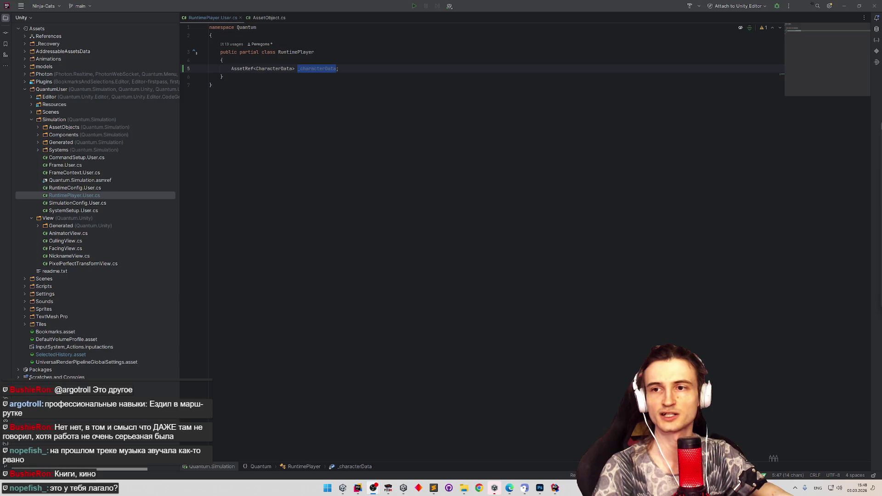
pyautogui.click(299, 68)
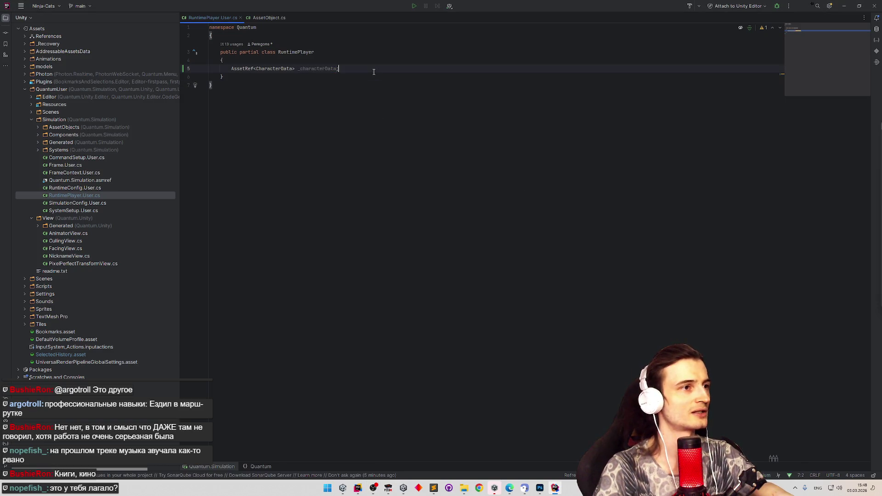
# Change the field to 'public AssetRef<CharacterData> characterData', dropping the underscore.
pyautogui.press('Delete')
pyautogui.press('Home')
pyautogui.write('public')
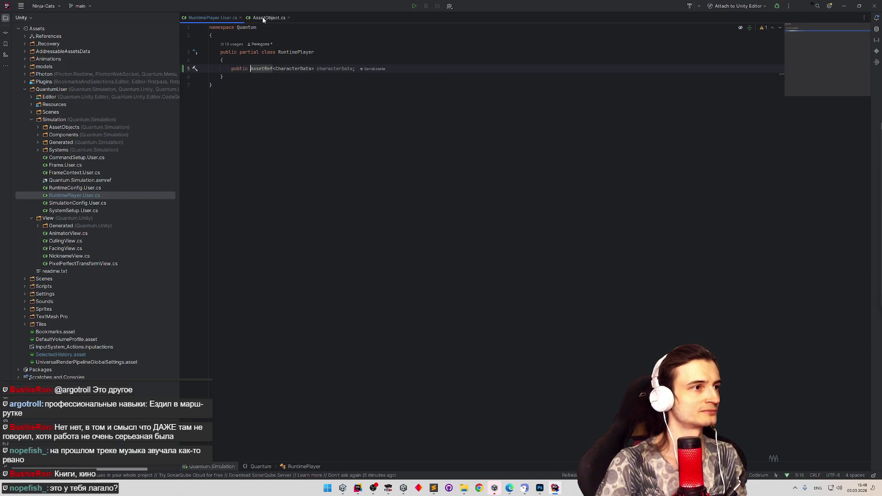
pyautogui.click(356, 99)
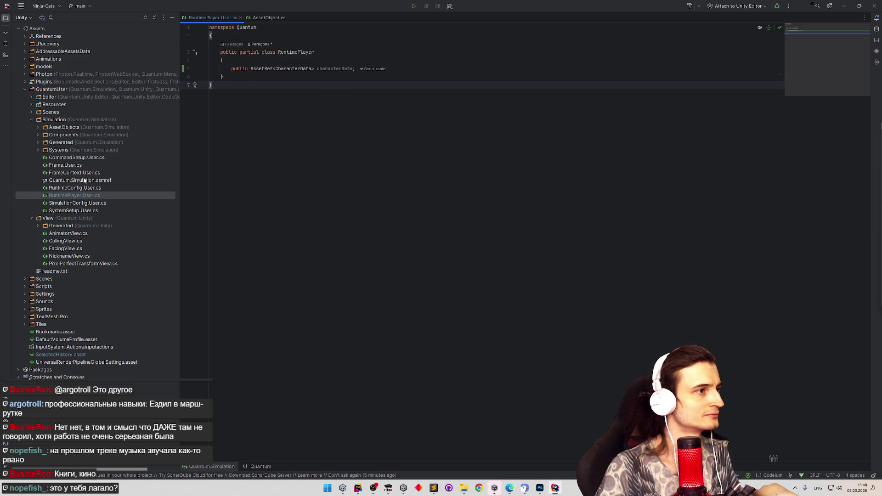
# Check the Resources folder in the project tree, leaving it collapsed.
pyautogui.hotkey('alt', '1')
pyautogui.click(32, 105)
pyautogui.click(32, 105)
pyautogui.click(32, 105)
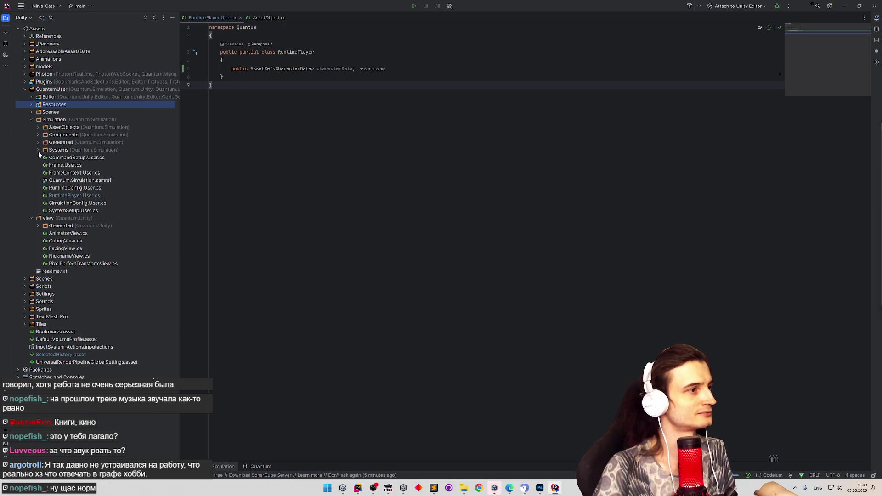
# Look through AssetObjects and Systems, open CommandSetup.User.cs, then switch to Google Chrome.
pyautogui.click(39, 128)
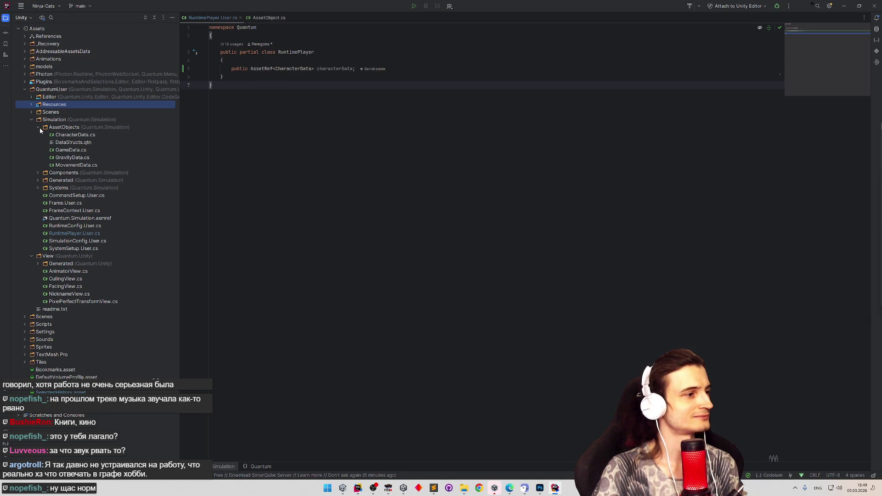
pyautogui.click(39, 128)
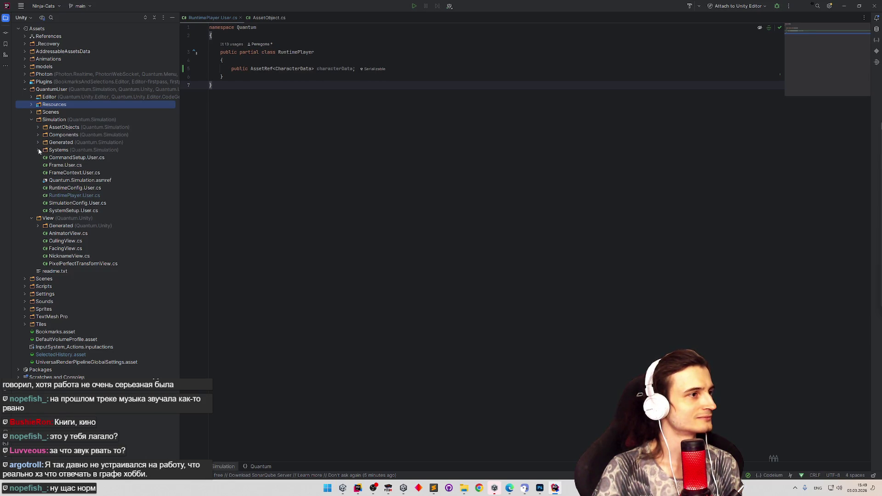
pyautogui.click(38, 150)
pyautogui.click(38, 150)
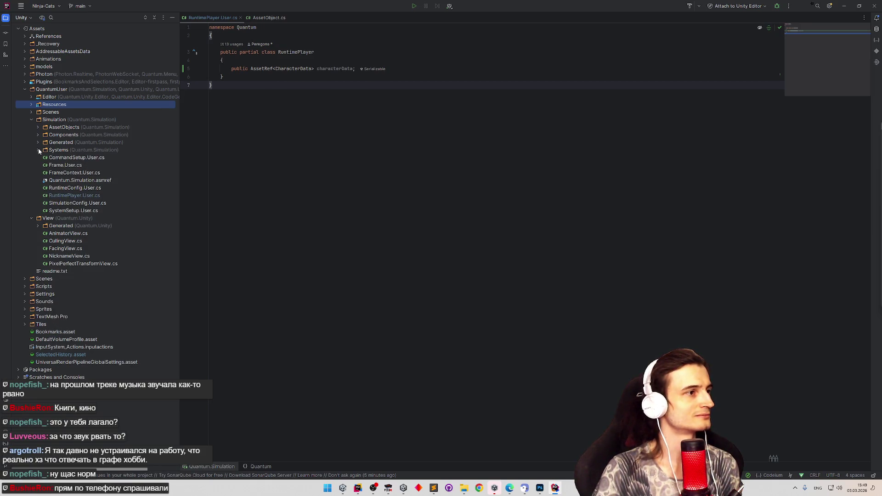
pyautogui.doubleClick(57, 157)
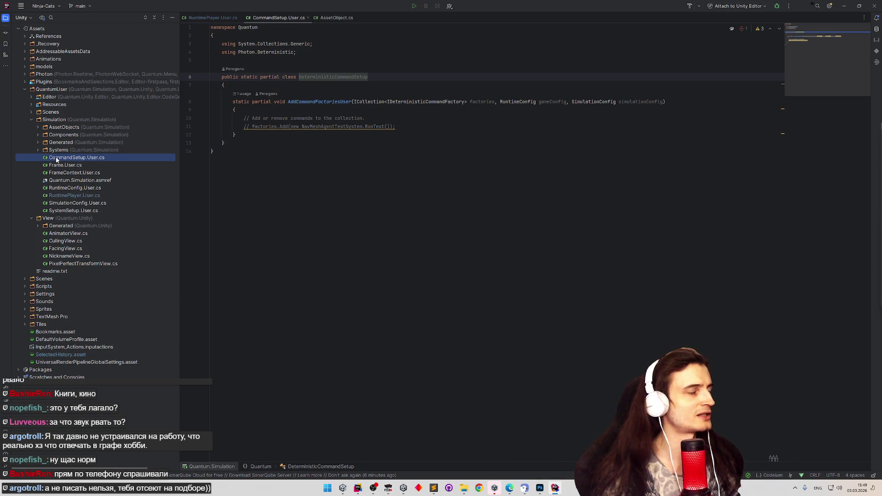
pyautogui.click(479, 488)
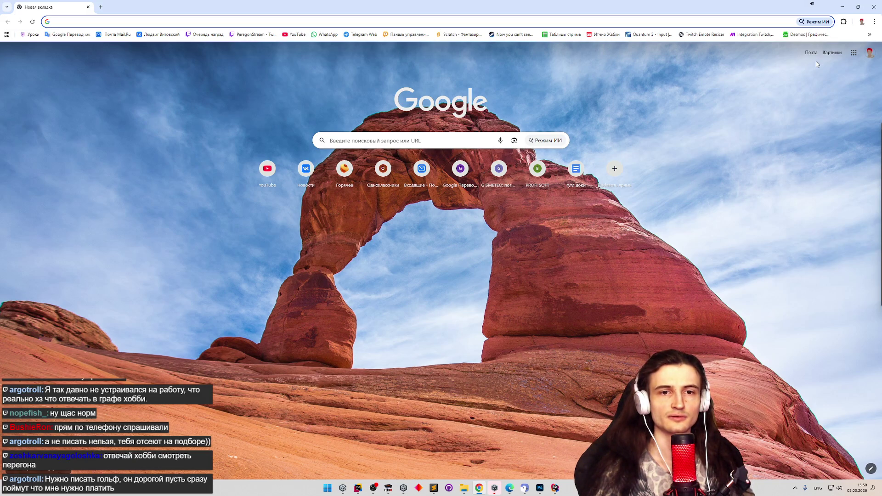
pyautogui.click(869, 35)
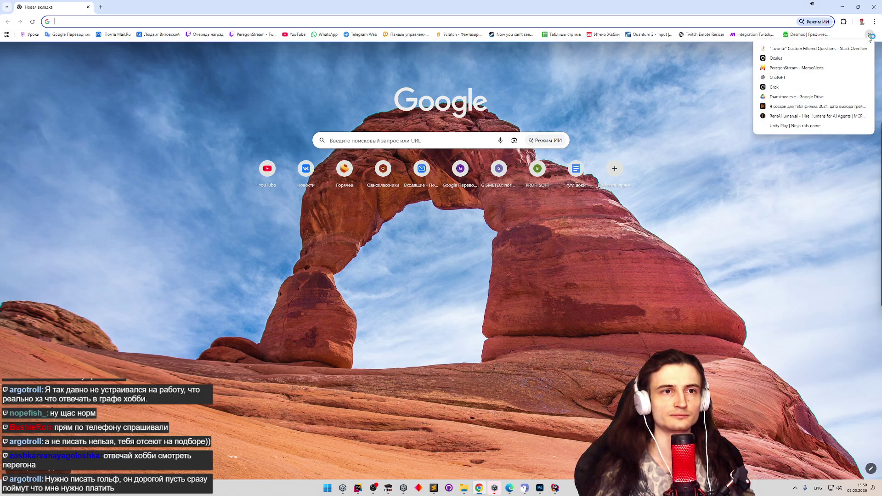
pyautogui.click(794, 141)
pyautogui.click(870, 35)
pyautogui.click(732, 70)
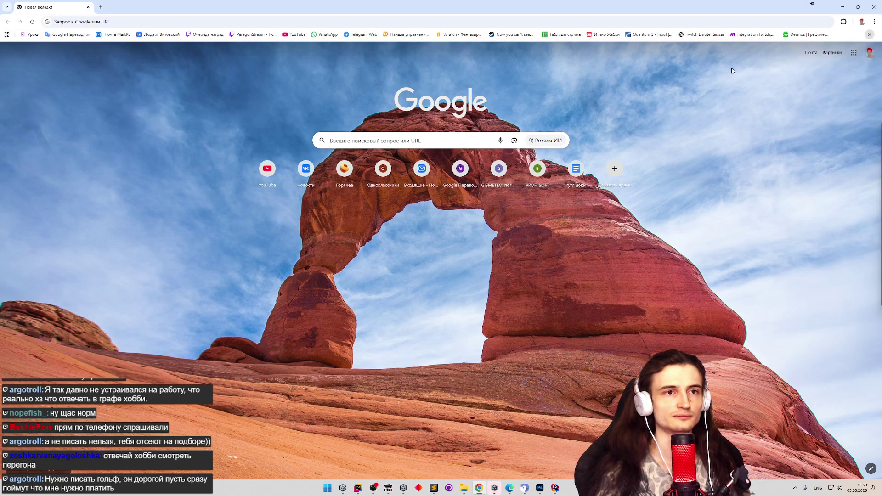
pyautogui.moveTo(359, 491)
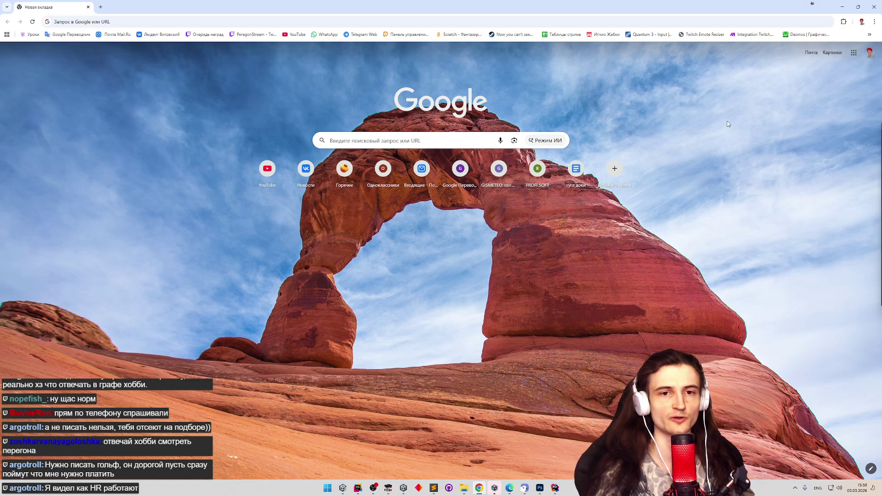
pyautogui.click(869, 35)
pyautogui.click(869, 35)
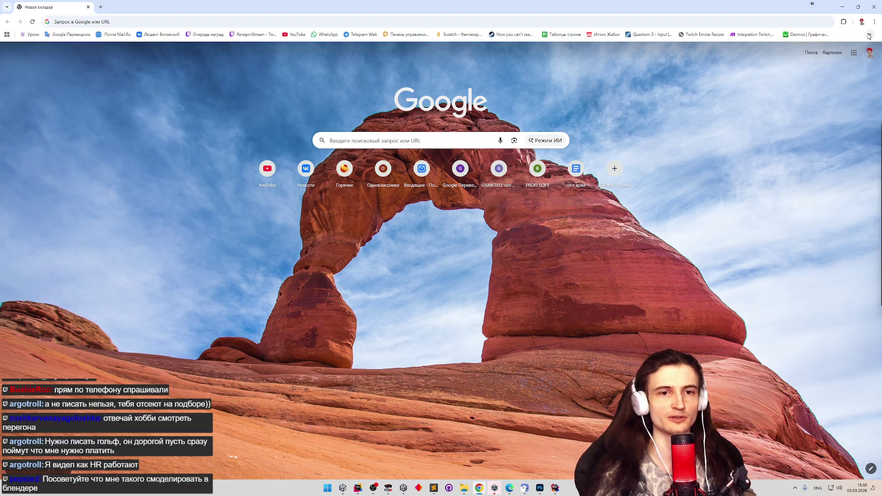
pyautogui.click(868, 35)
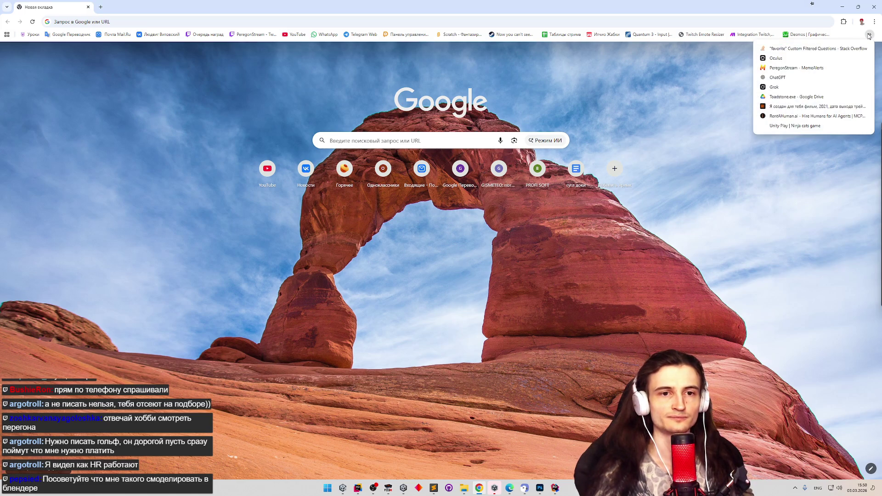
pyautogui.click(868, 35)
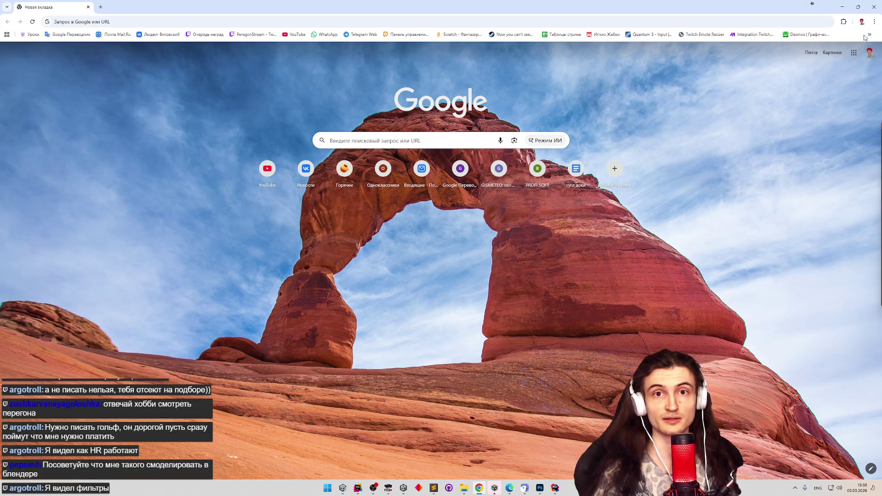
pyautogui.click(101, 7)
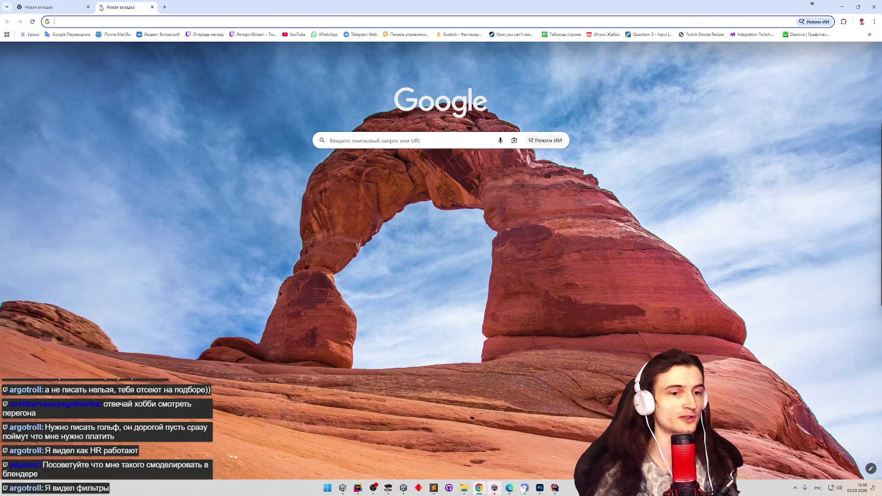
pyautogui.hotkey('shift', 'alt')
pyautogui.write('coo')
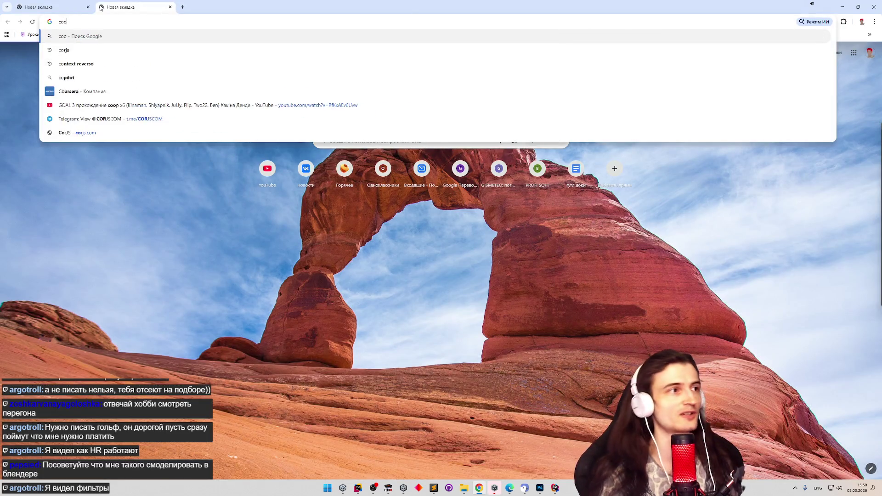
pyautogui.write('l spot')
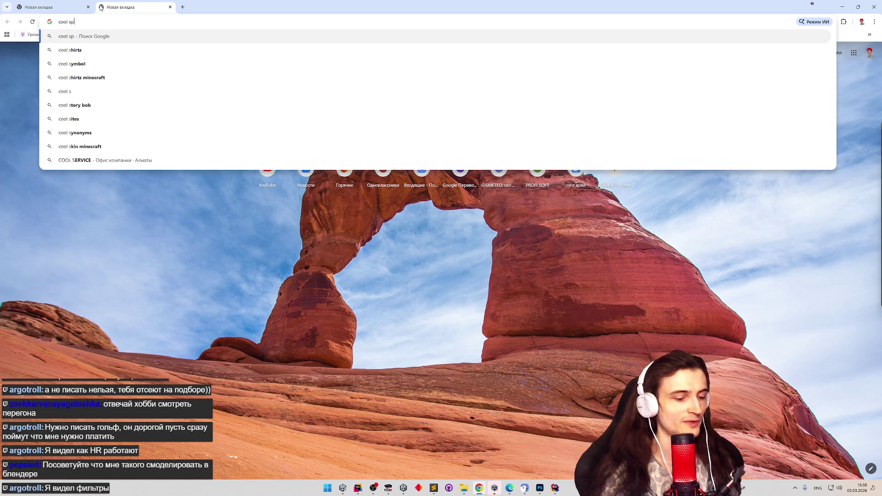
pyautogui.press('Return')
pyautogui.click(212, 113)
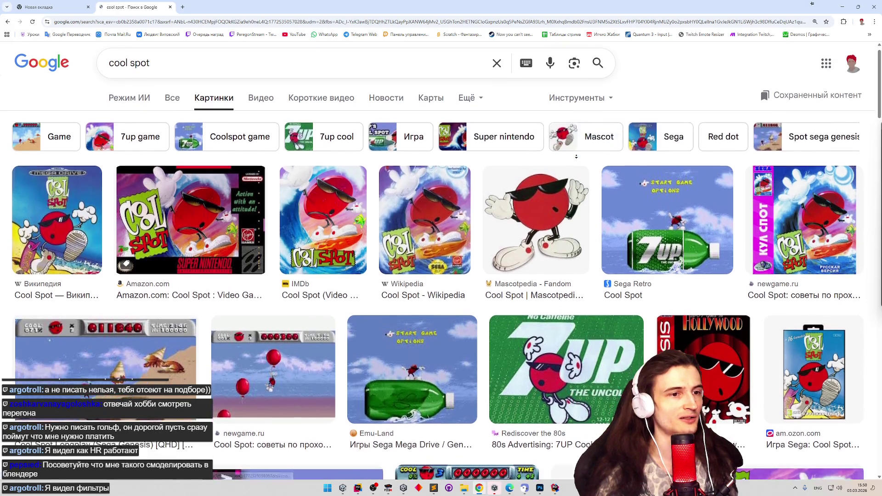
pyautogui.scroll(-3, 575, 169)
pyautogui.click(106, 266)
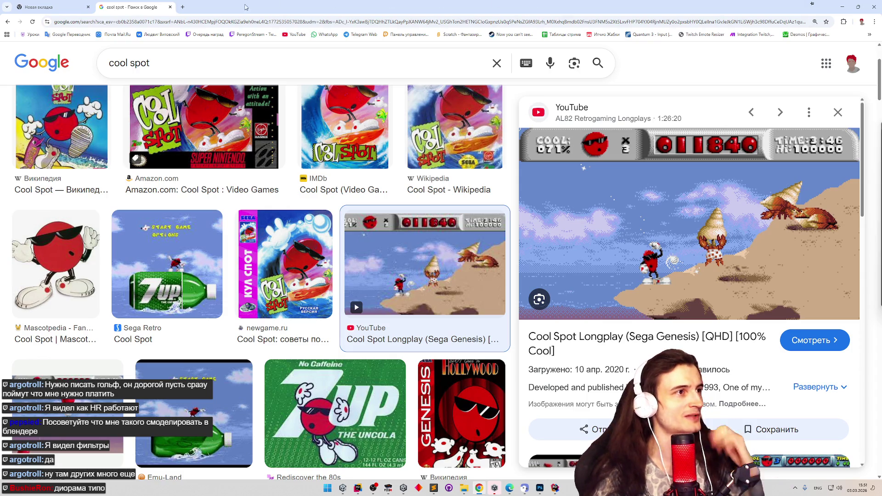
pyautogui.click(170, 7)
pyautogui.click(842, 7)
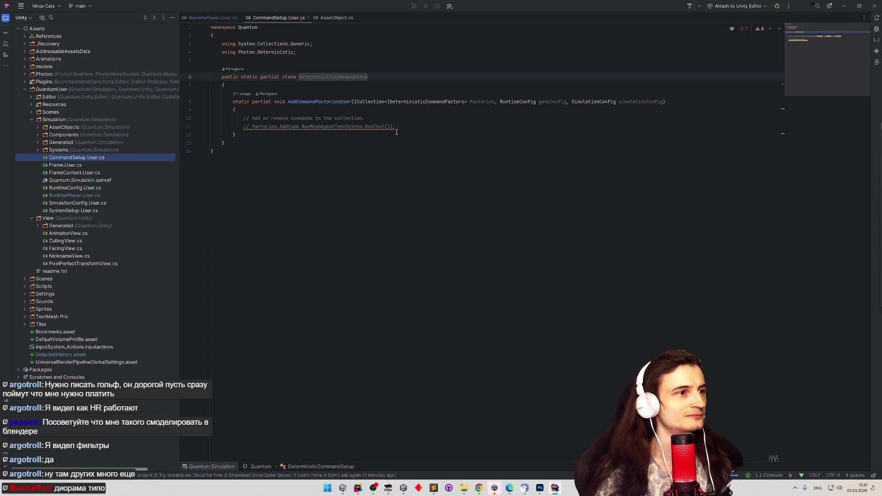
pyautogui.click(479, 488)
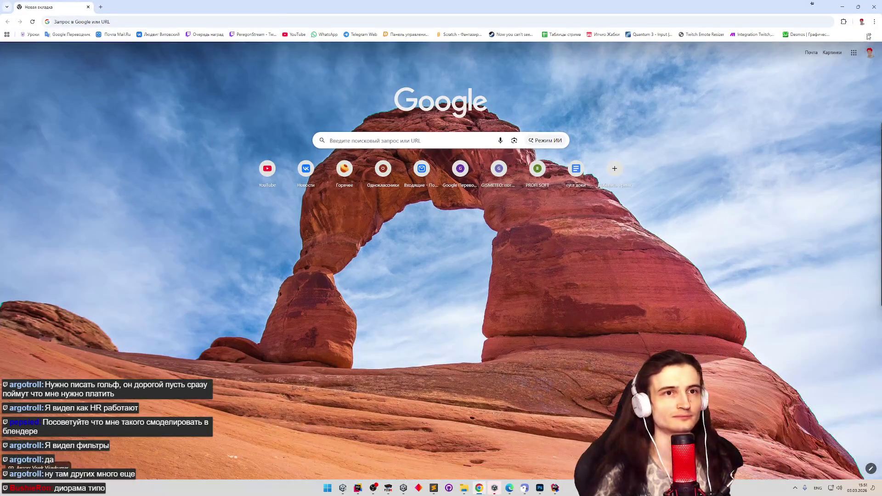
# Open the Quantum 3 docs bookmark in a background tab and switch to it.
pyautogui.click(868, 37)
pyautogui.middleClick(650, 35)
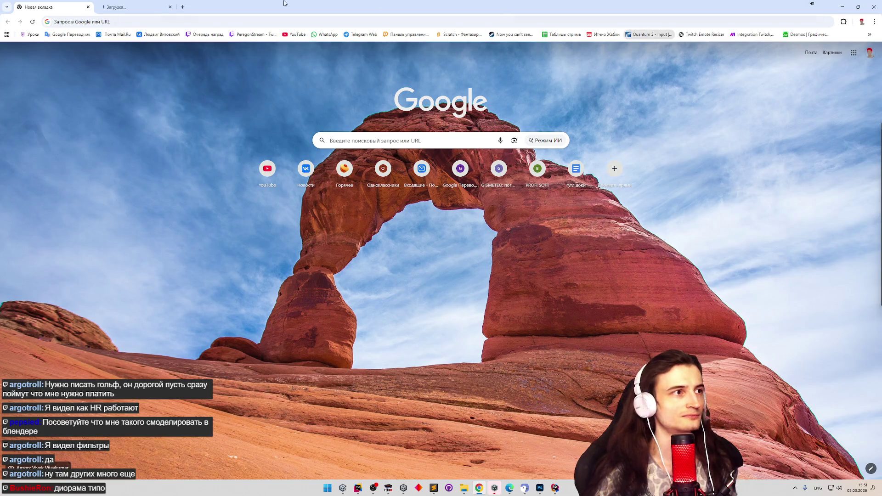
pyautogui.click(161, 7)
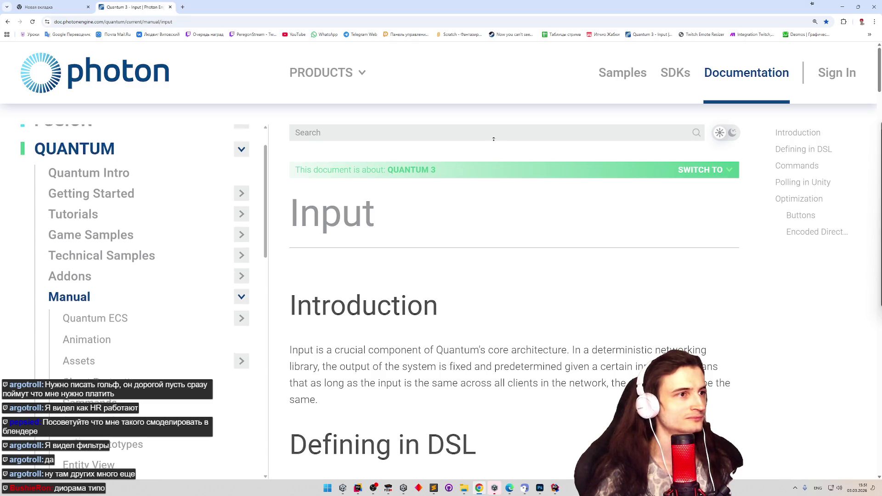
# Search the docs for 'command', filter to Manual results, and open the Commands page.
pyautogui.click(428, 128)
pyautogui.write('command')
pyautogui.press('Return')
pyautogui.click(221, 283)
pyautogui.scroll(-1, 168, 348)
pyautogui.click(248, 390)
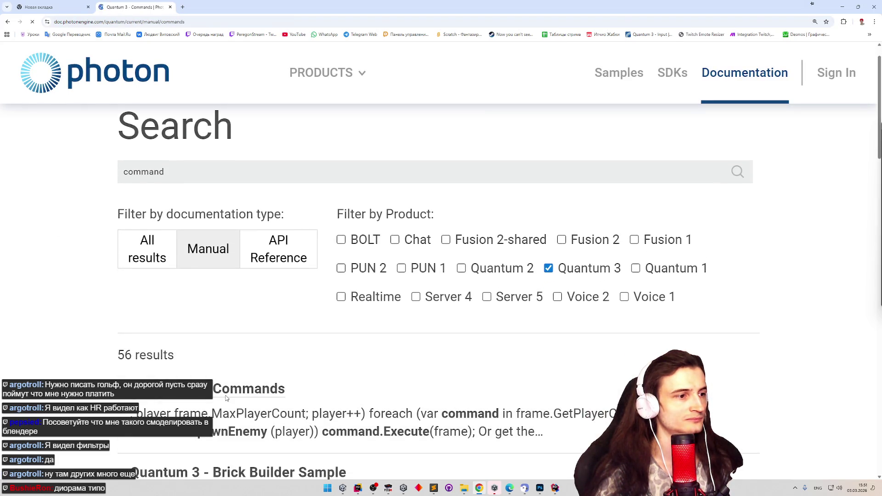
# Read the Commands page down to 'Polling Commands From The Simulation (3.0)', then return to Unity.
pyautogui.scroll(-4, 505, 303)
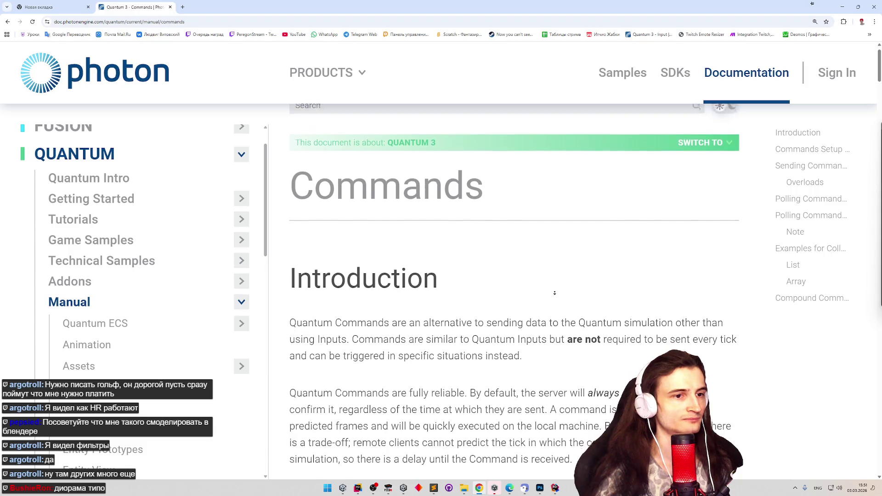
pyautogui.scroll(-1, 559, 277)
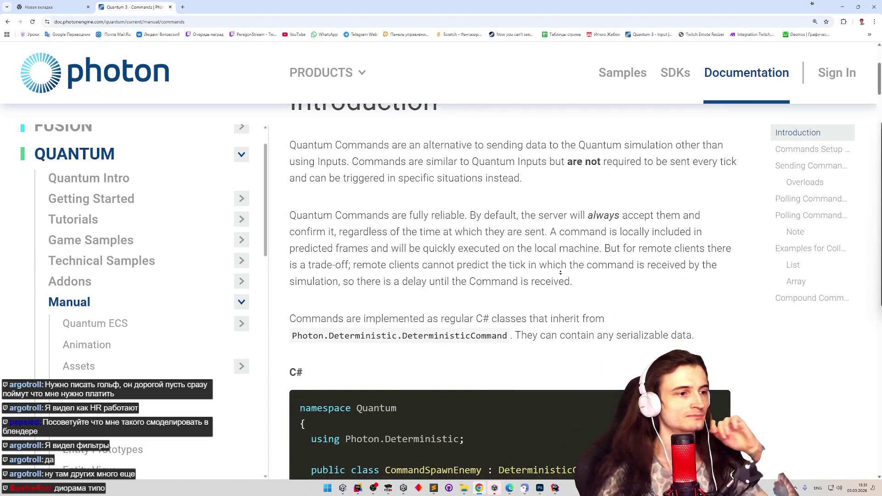
pyautogui.scroll(-1, 560, 276)
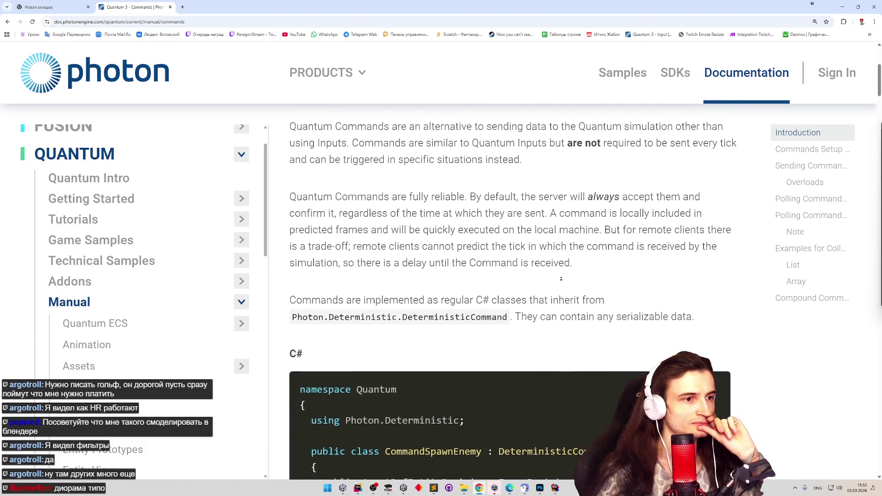
pyautogui.scroll(-2, 560, 277)
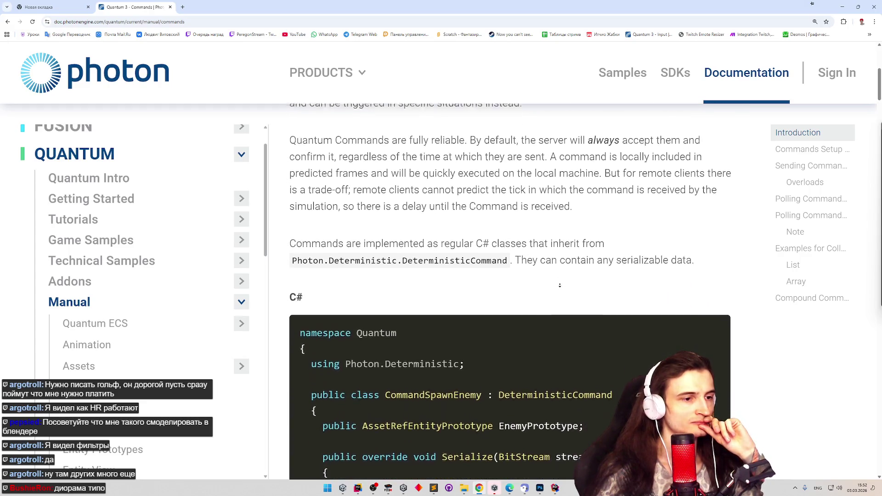
pyautogui.scroll(-1, 558, 295)
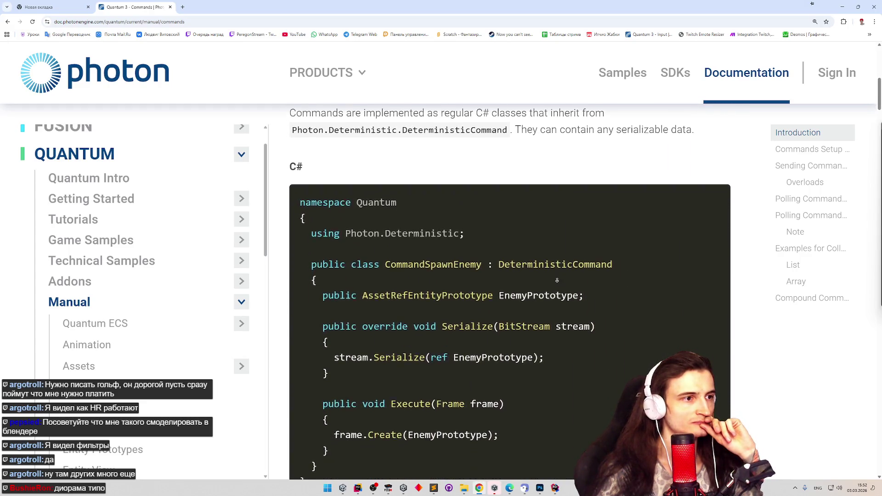
pyautogui.scroll(-6, 557, 281)
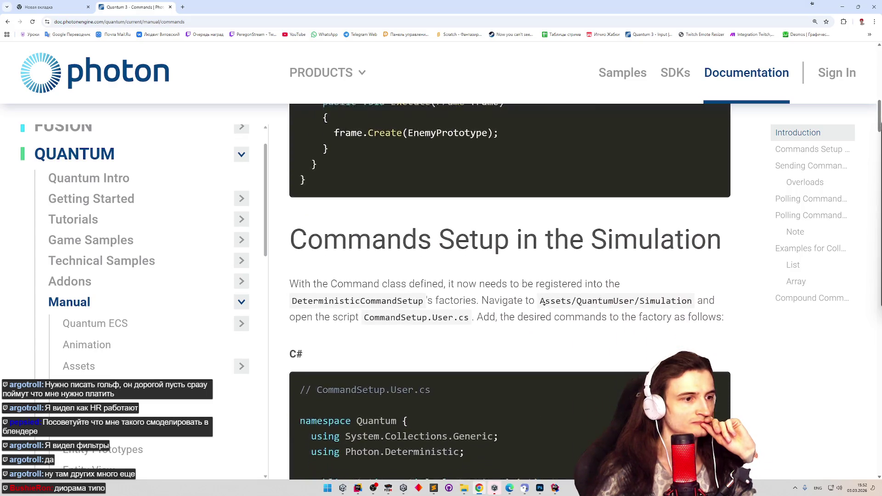
pyautogui.scroll(-4, 543, 303)
pyautogui.scroll(-8, 540, 327)
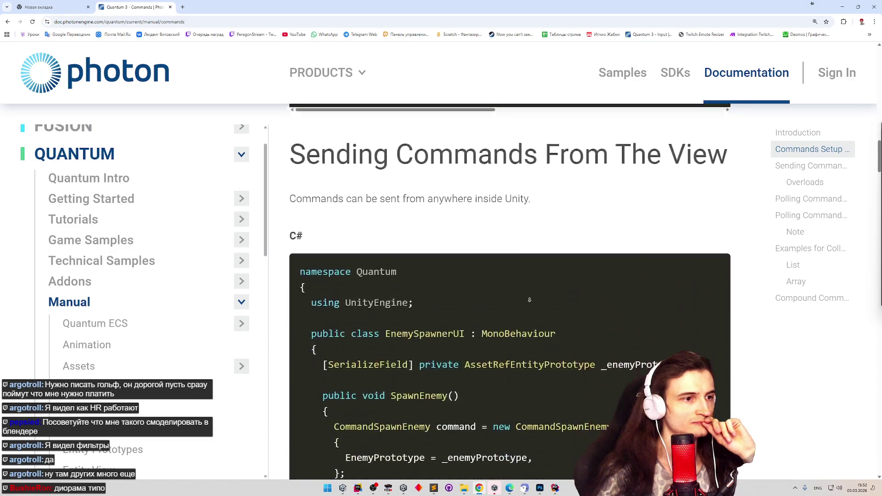
pyautogui.scroll(-12, 530, 301)
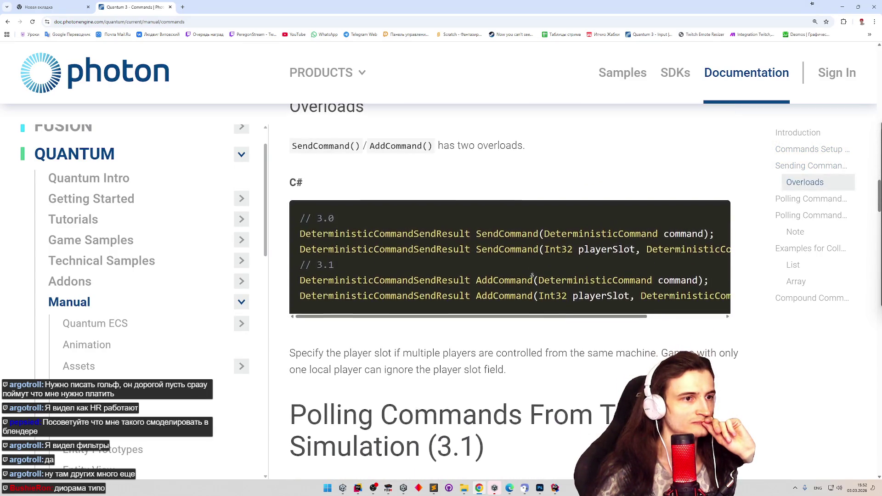
pyautogui.scroll(-4, 535, 280)
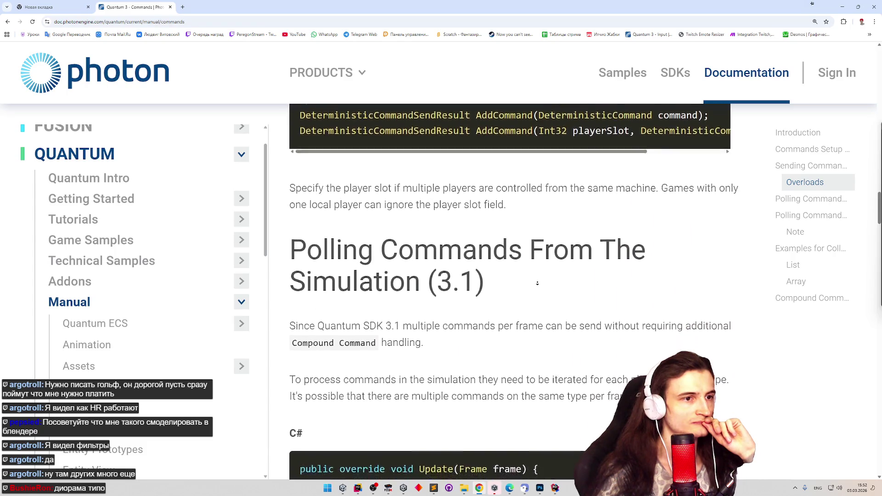
pyautogui.scroll(-6, 537, 283)
pyautogui.scroll(-10, 527, 323)
pyautogui.scroll(1, 522, 257)
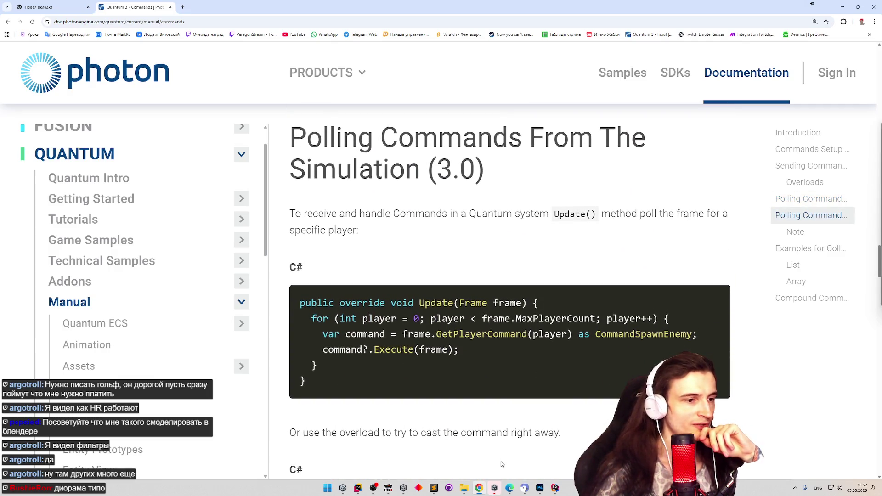
pyautogui.click(343, 488)
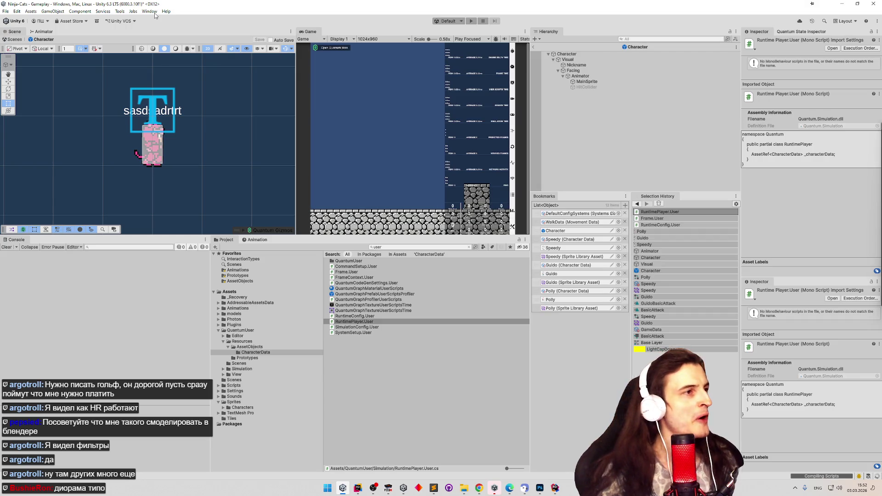
pyautogui.click(153, 14)
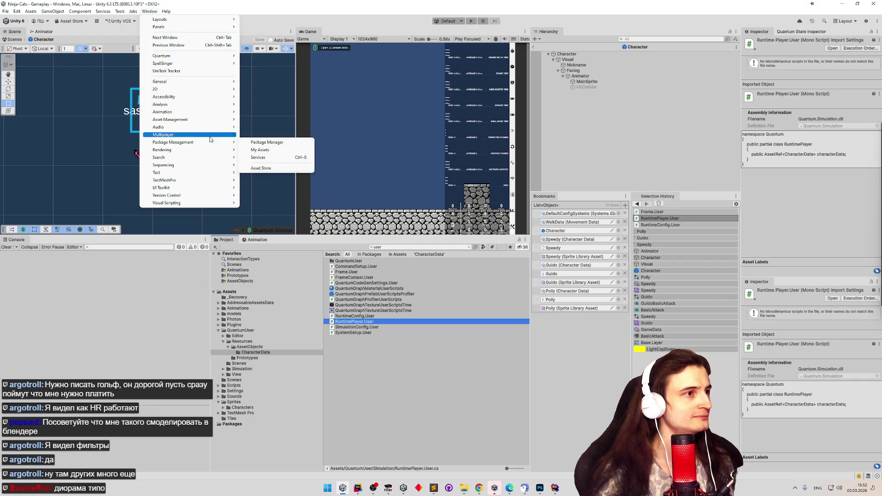
pyautogui.moveTo(215, 123)
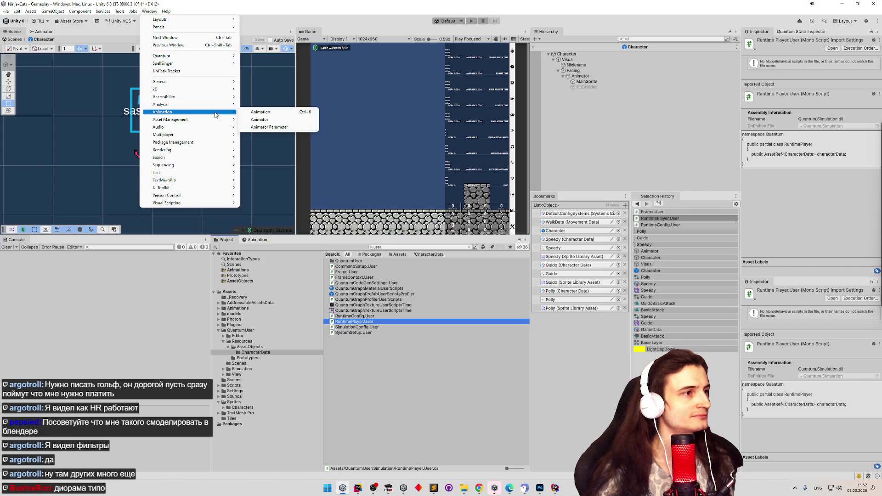
pyautogui.moveTo(215, 97)
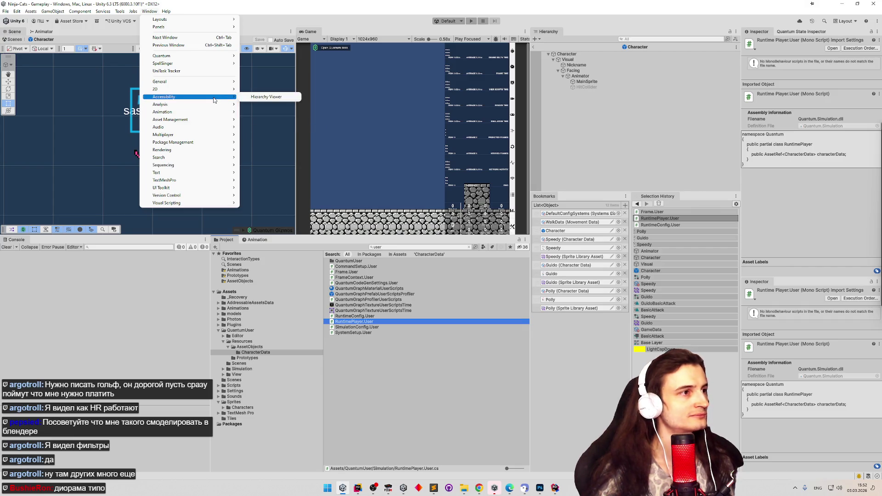
pyautogui.click(148, 11)
pyautogui.click(149, 12)
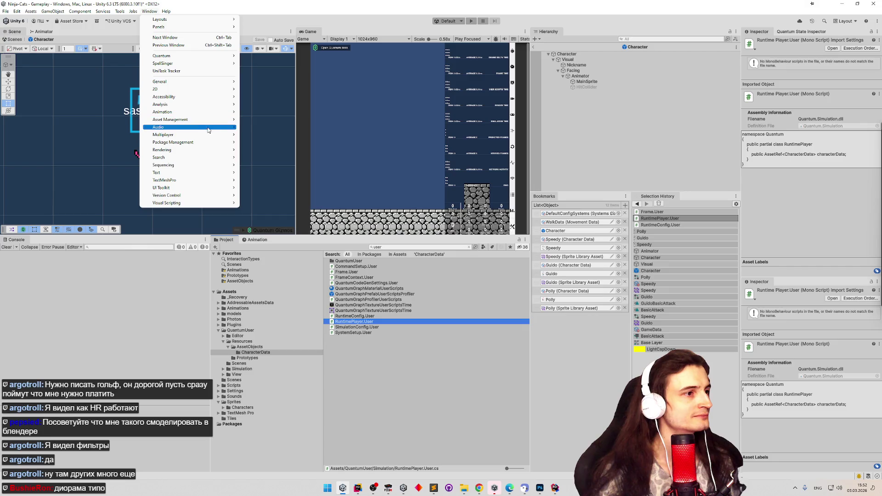
pyautogui.moveTo(127, 8)
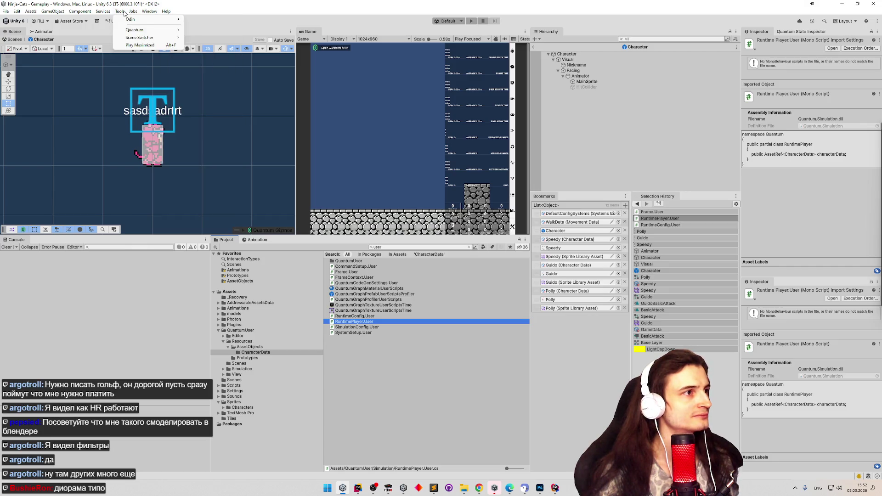
pyautogui.moveTo(127, 33)
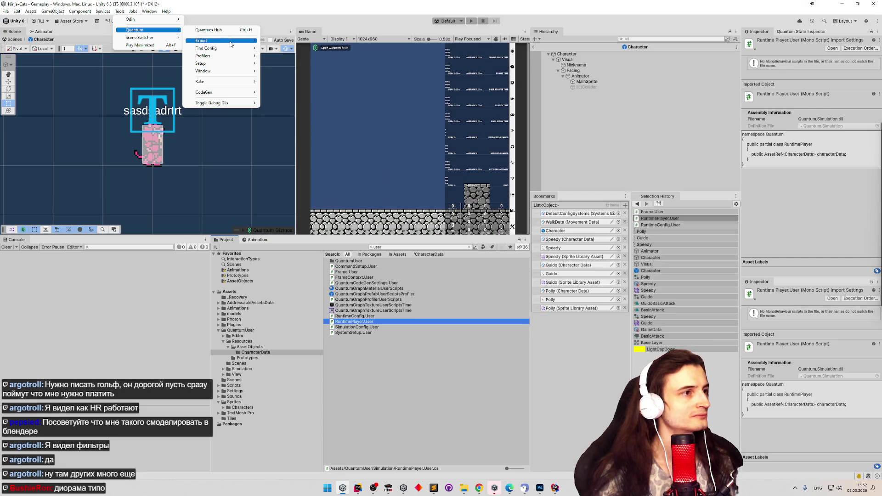
pyautogui.moveTo(225, 76)
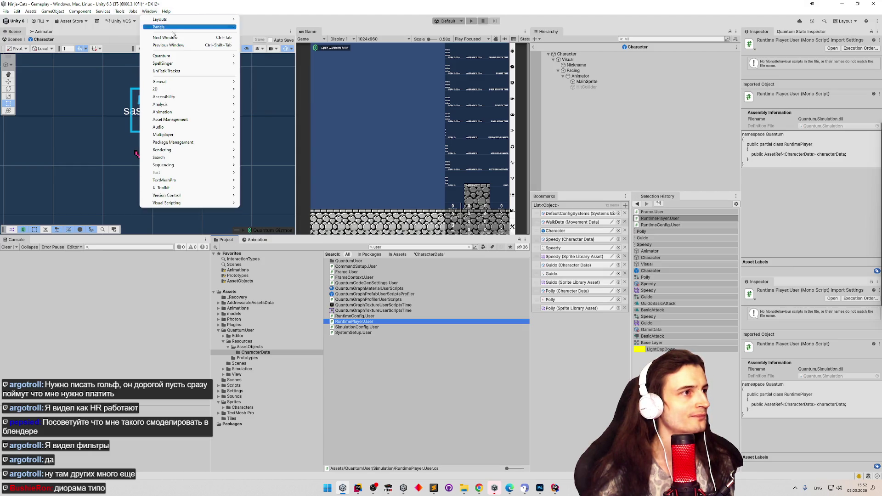
pyautogui.moveTo(225, 57)
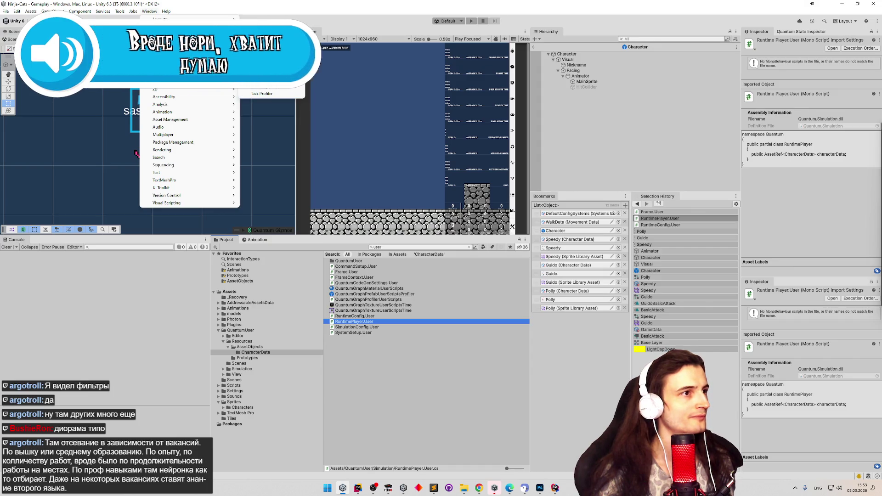
pyautogui.click(276, 71)
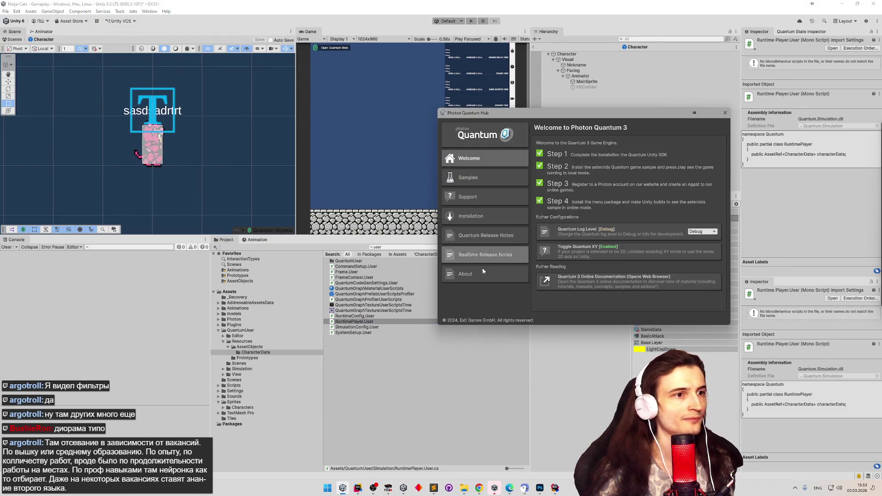
pyautogui.click(465, 274)
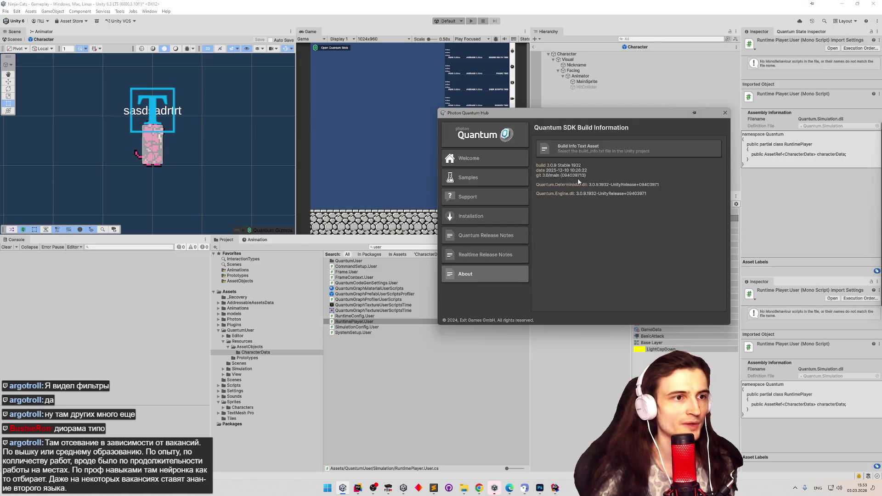
pyautogui.click(725, 113)
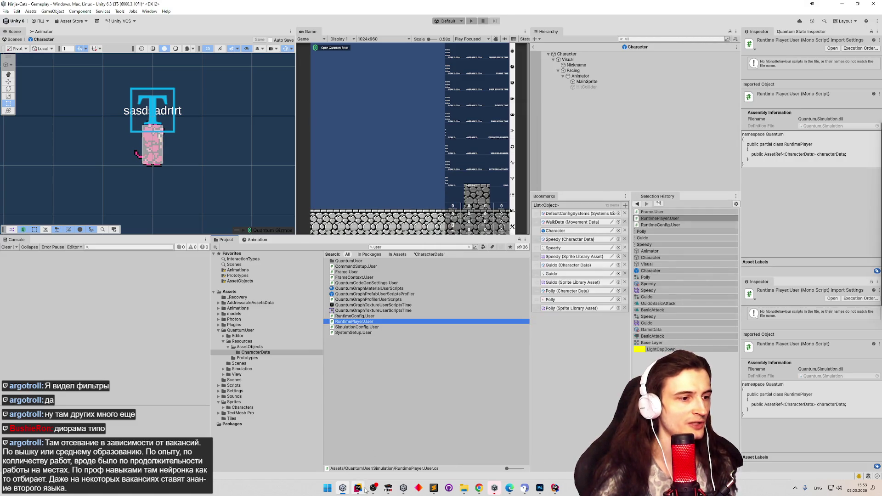
pyautogui.click(477, 489)
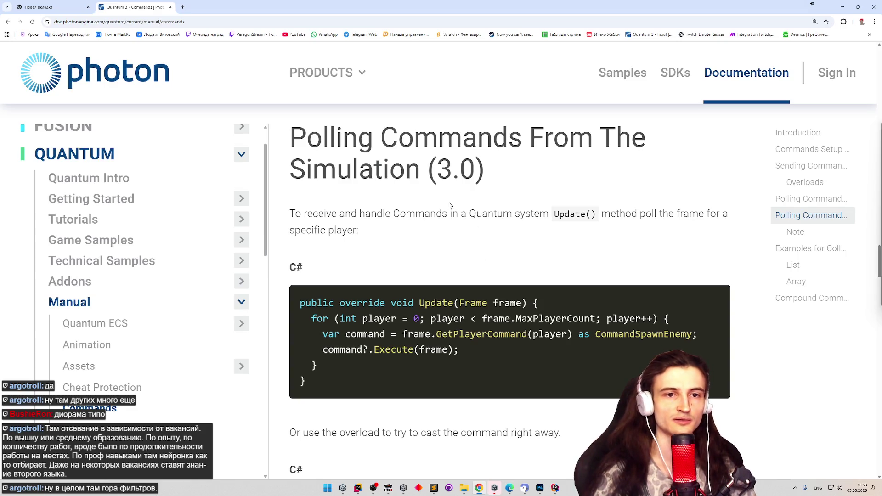
# Scroll the Quantum docs past Polling Commands to the EnemySpawnerUI SendCommand/AddCommand example.
pyautogui.scroll(-1, 449, 202)
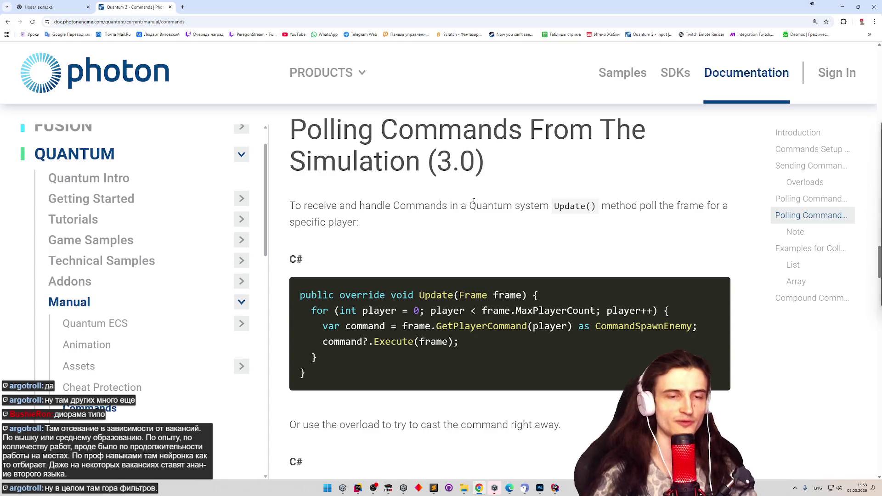
pyautogui.scroll(-1, 475, 207)
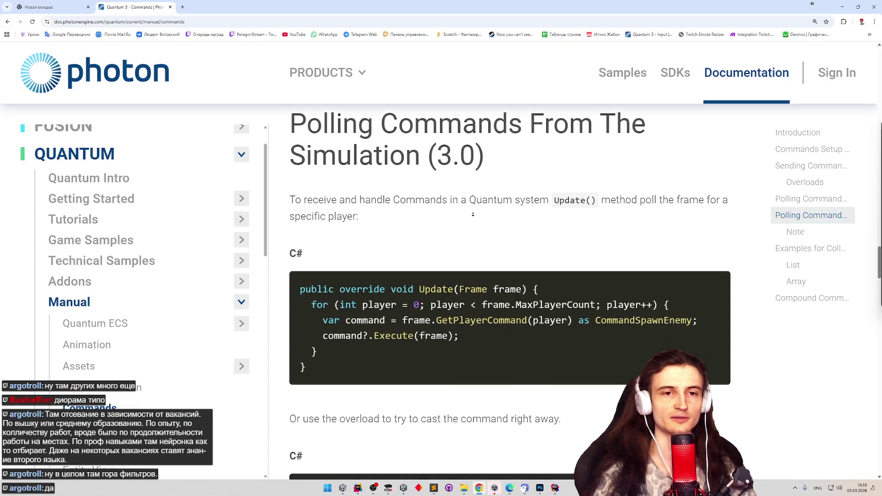
pyautogui.scroll(-2, 481, 219)
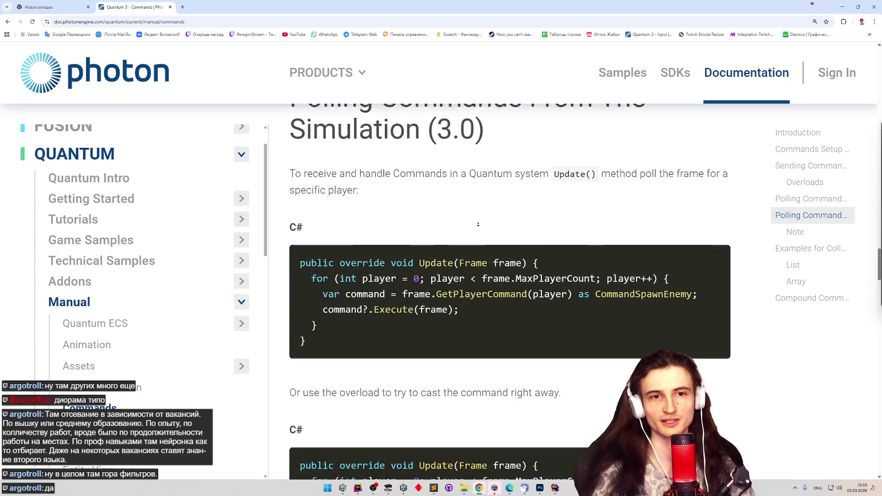
pyautogui.scroll(-3, 478, 223)
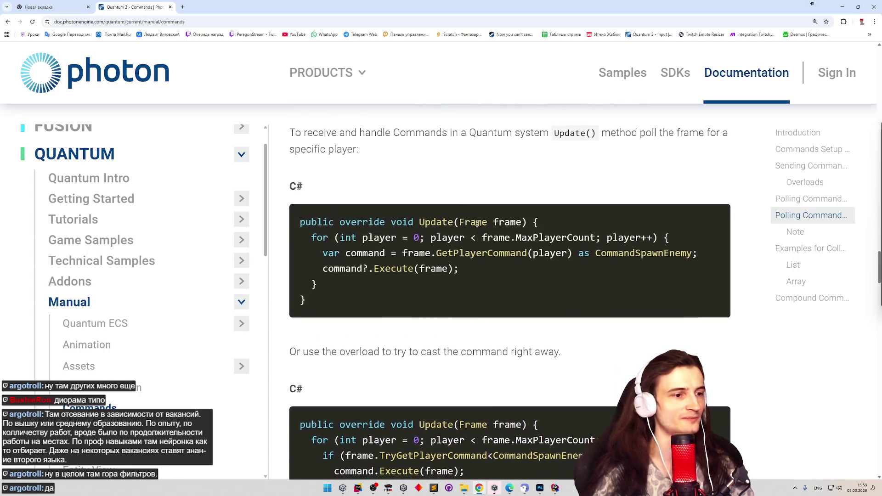
pyautogui.scroll(-2, 470, 234)
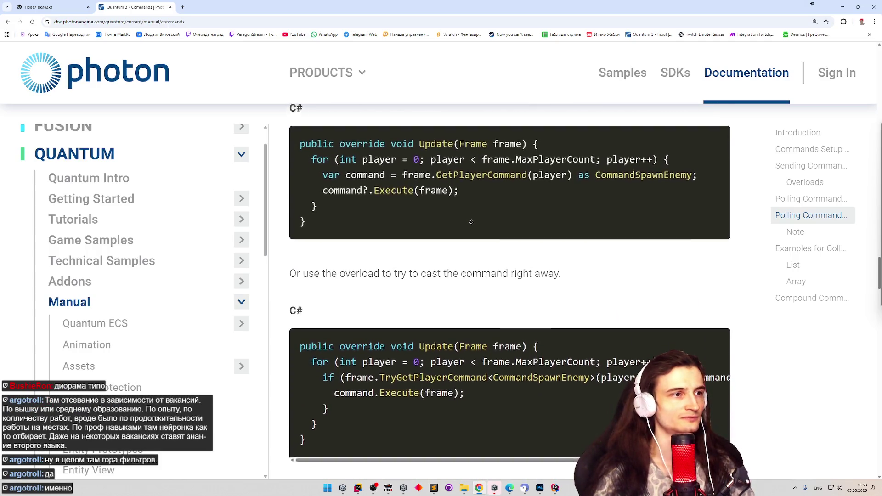
pyautogui.scroll(-6, 471, 222)
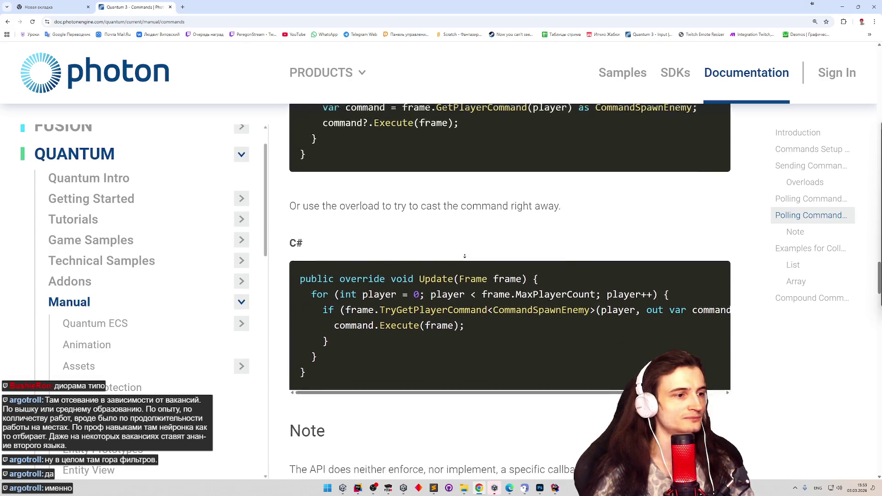
pyautogui.scroll(5, 474, 171)
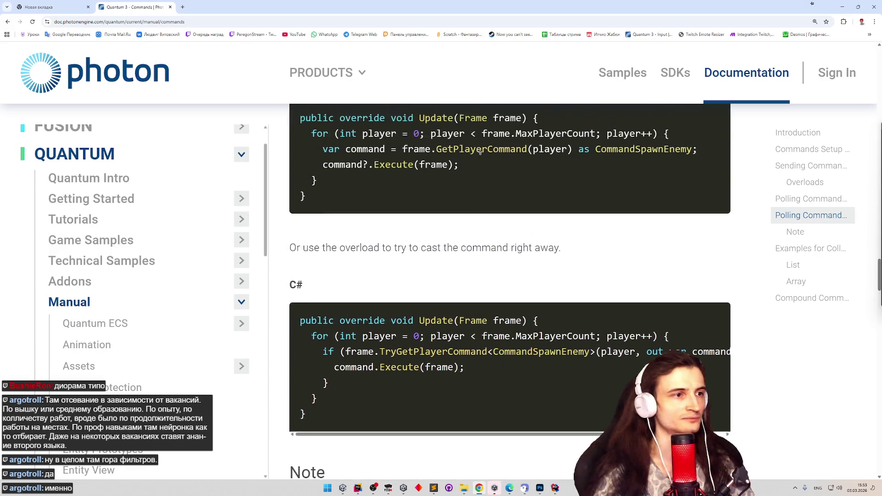
pyautogui.scroll(1, 475, 184)
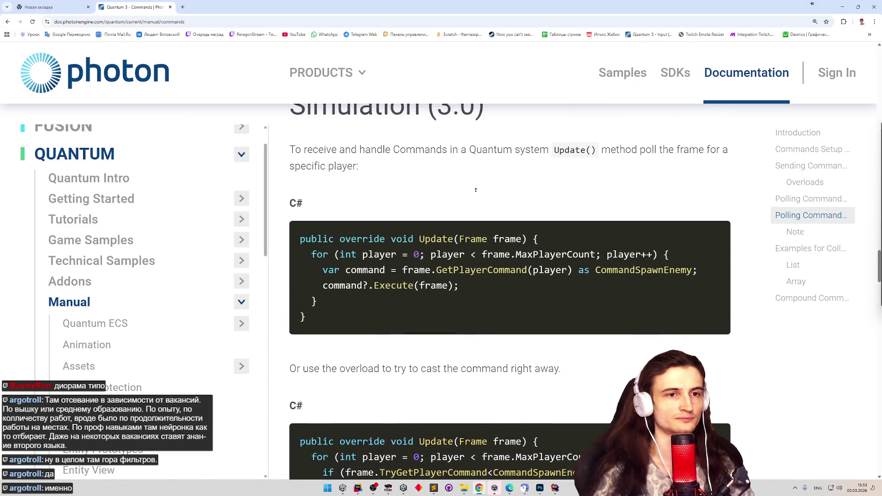
pyautogui.scroll(5, 479, 166)
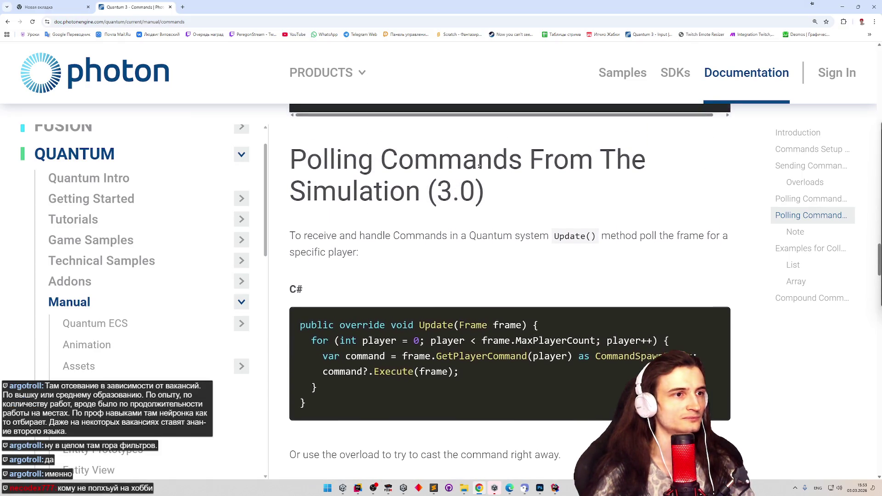
pyautogui.scroll(-2, 477, 224)
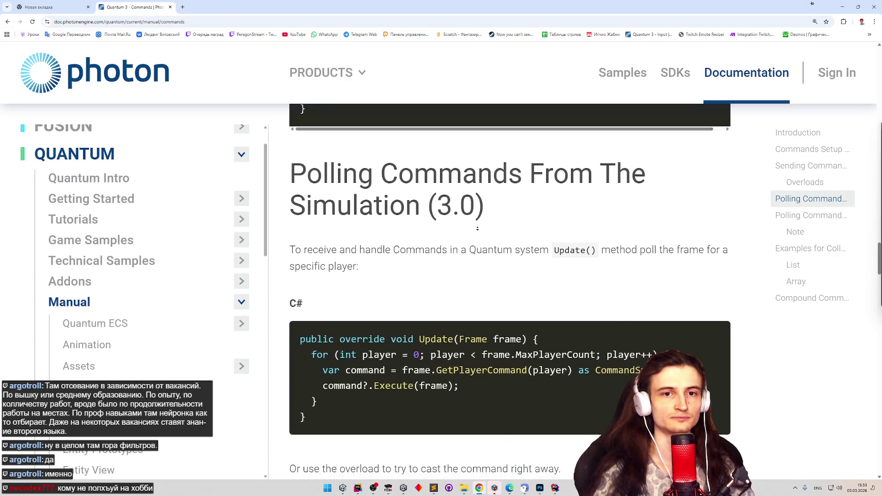
pyautogui.scroll(-2, 477, 238)
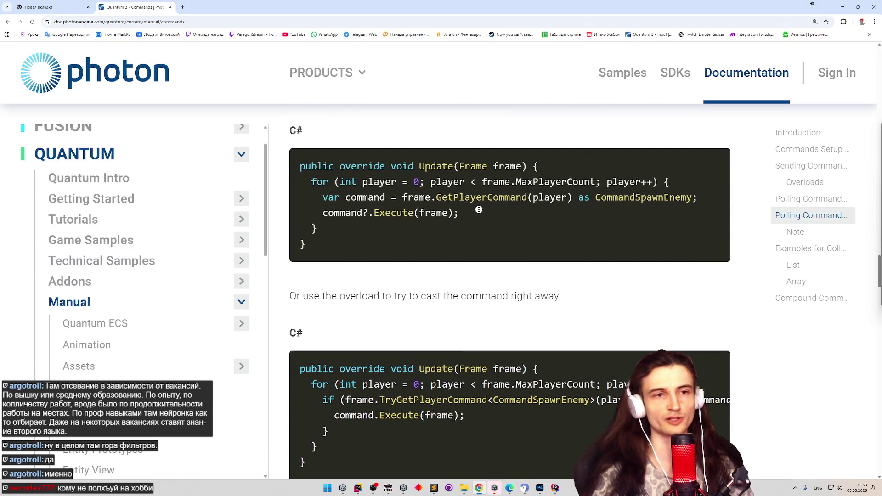
pyautogui.scroll(2, 501, 166)
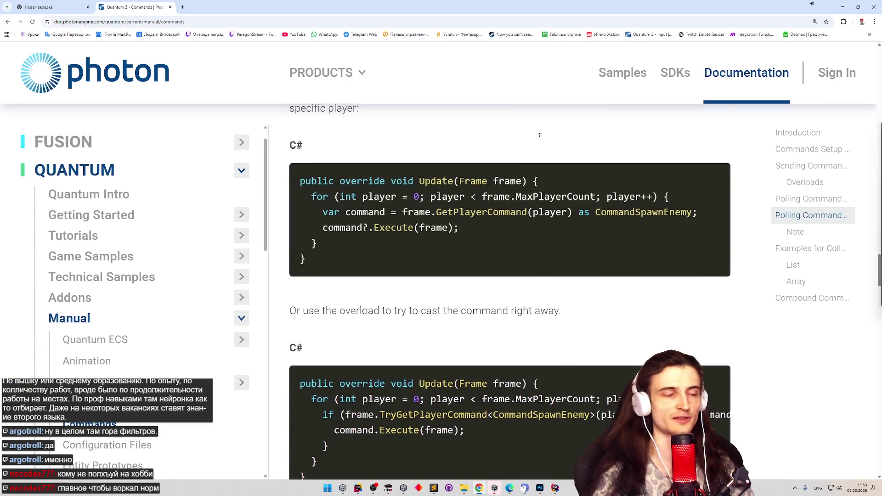
pyautogui.scroll(1, 528, 152)
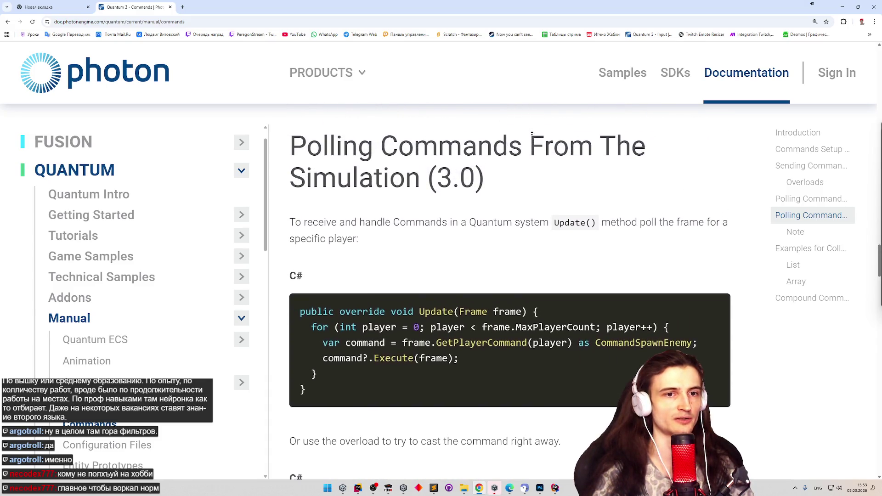
pyautogui.scroll(-1, 524, 183)
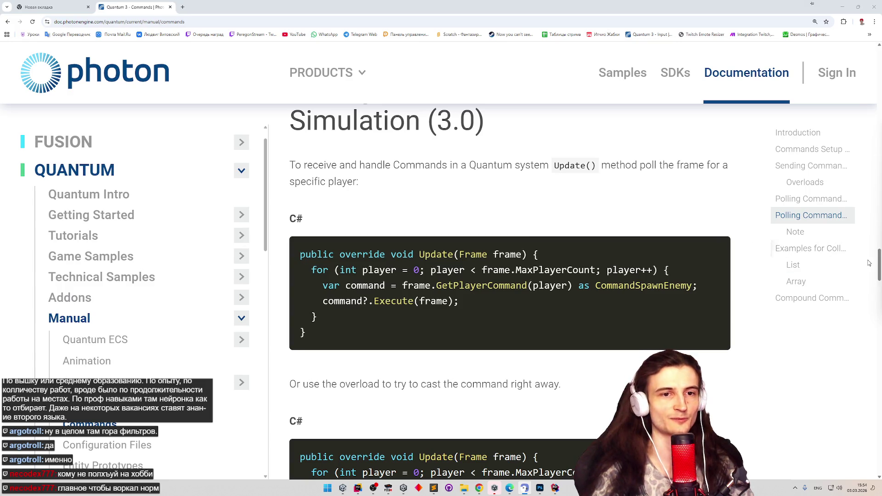
pyautogui.moveTo(878, 265); pyautogui.dragTo(877, 270)
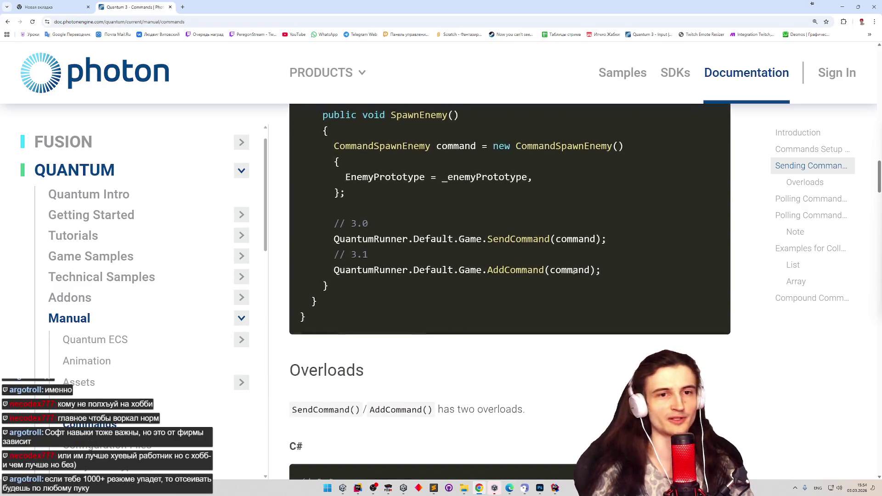
# Select the entire CommandSpawnEnemy DeterministicCommand class example in the docs.
pyautogui.middleClick(574, 274)
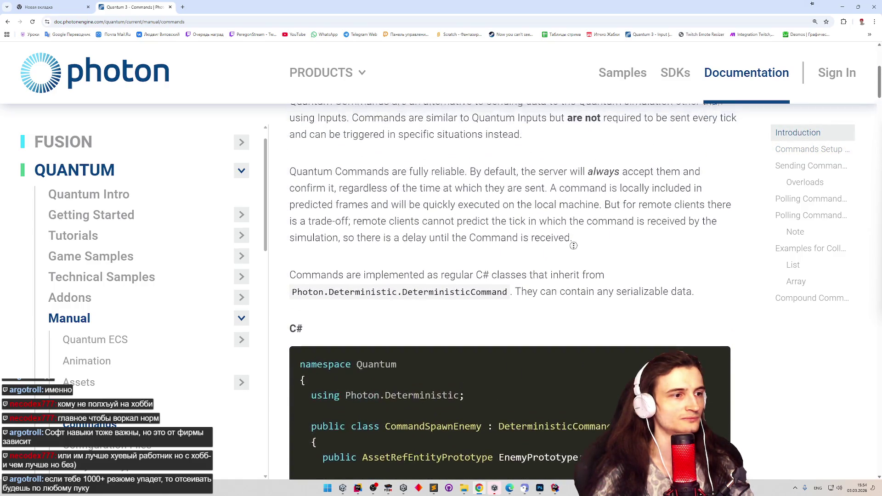
pyautogui.middleClick(425, 358)
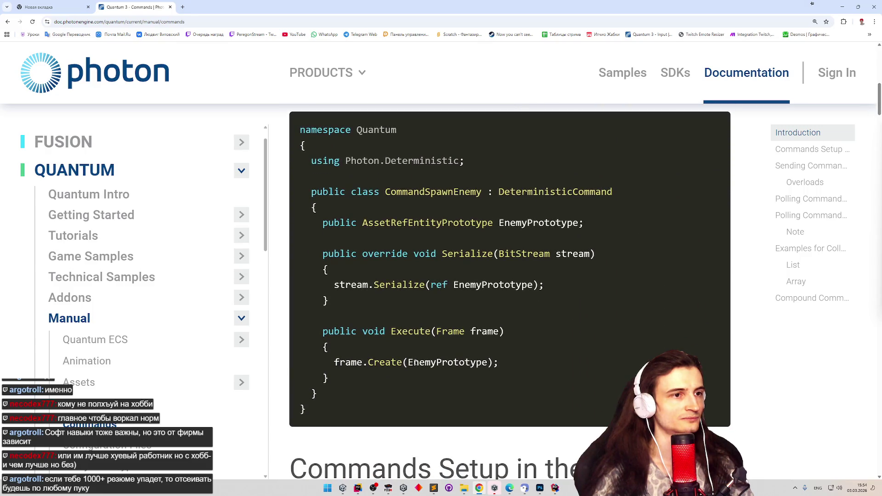
pyautogui.moveTo(312, 408); pyautogui.dragTo(300, 128)
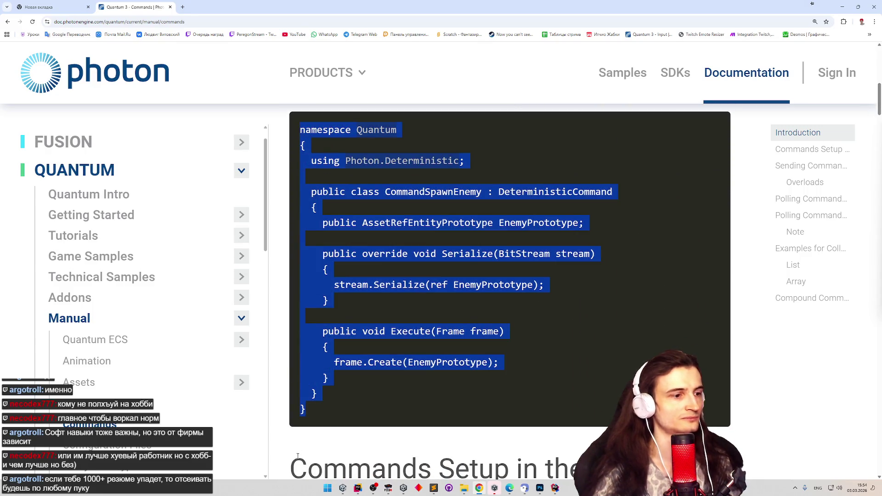
# Minimize the Rider welcome window and bring the Ninja-Cats Unity editor back to the front.
pyautogui.moveTo(360, 491)
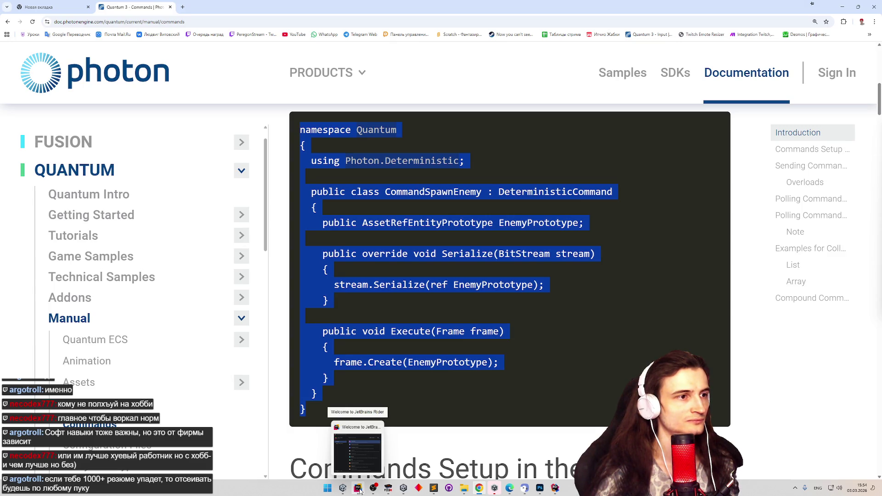
pyautogui.click(360, 490)
pyautogui.click(360, 489)
pyautogui.click(347, 488)
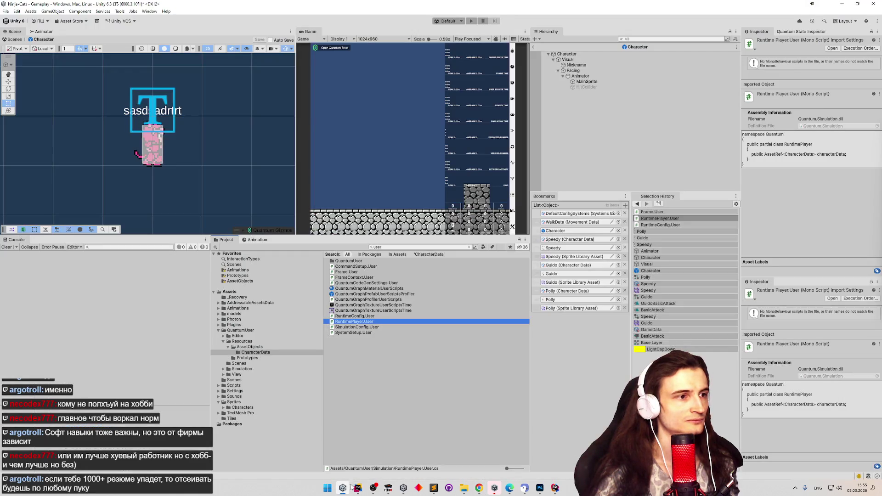
# Clear the console and create a folder named Commands inside Simulation.
pyautogui.click(9, 248)
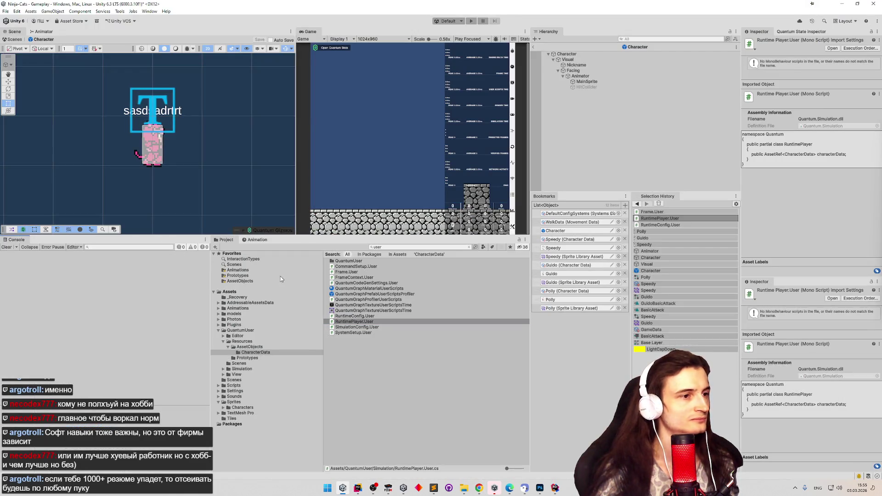
pyautogui.click(470, 247)
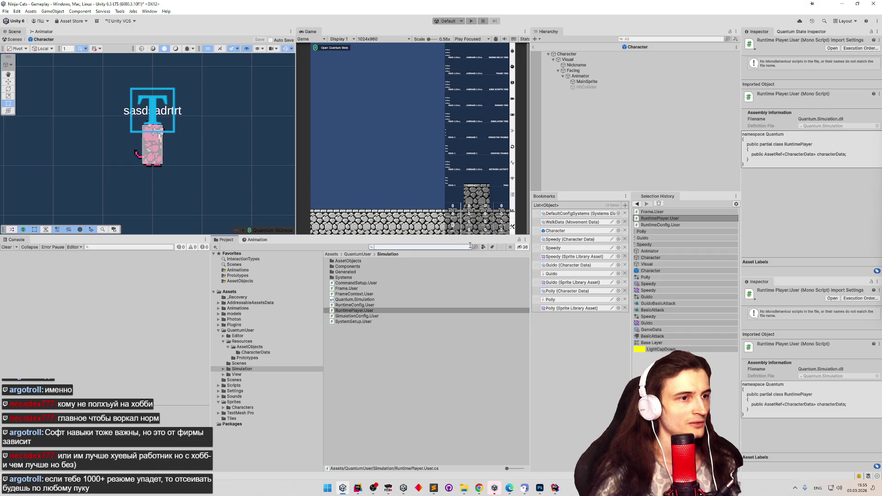
pyautogui.click(340, 343)
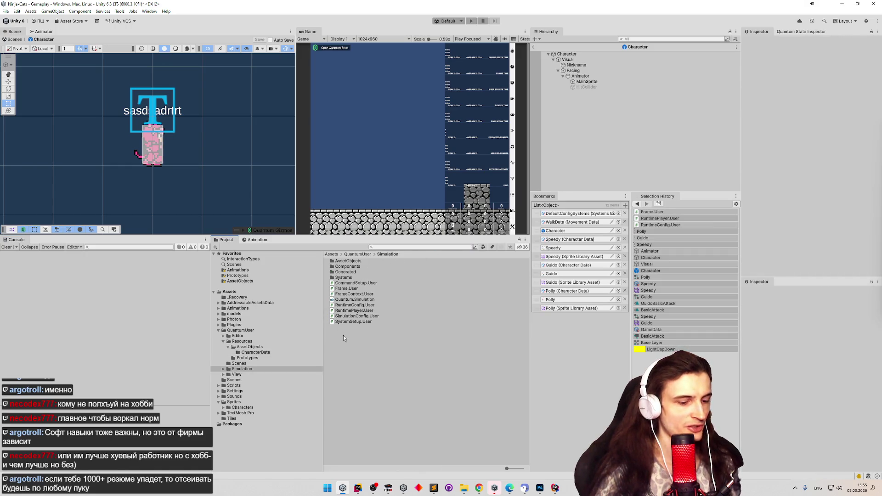
pyautogui.hotkey('ctrl', 'shift', 'n')
pyautogui.write('CommandS')
pyautogui.press('Return')
pyautogui.press('Return')
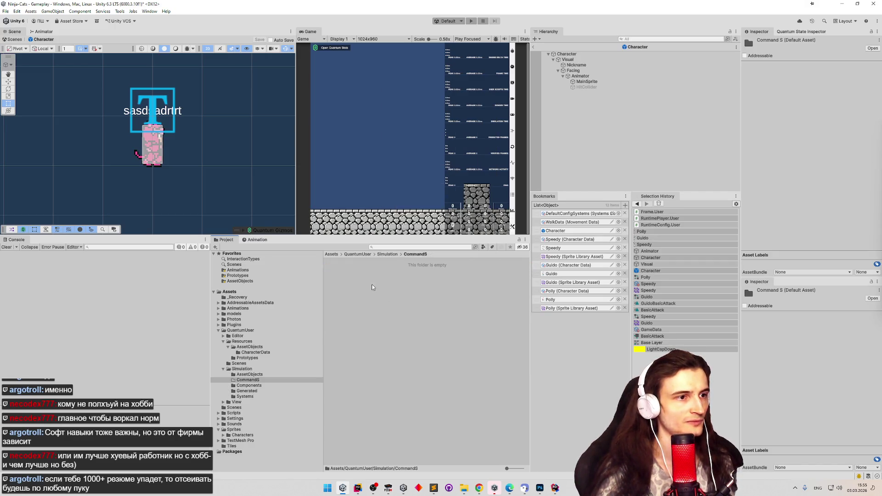
pyautogui.click(387, 255)
pyautogui.click(363, 266)
pyautogui.click(366, 266)
pyautogui.write('s')
pyautogui.press('Return')
pyautogui.press('Return')
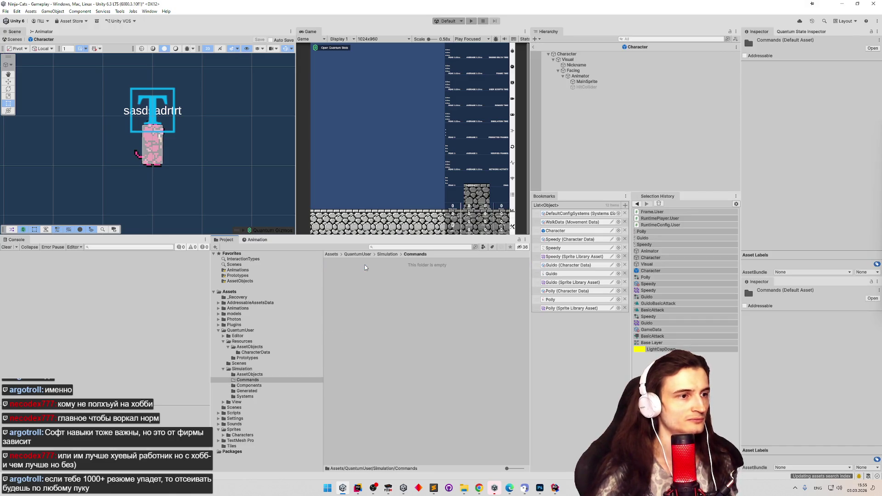
# Create a Quantum Command script in Commands named SelectCharacterCommand.
pyautogui.rightClick(366, 271)
pyautogui.moveTo(456, 72)
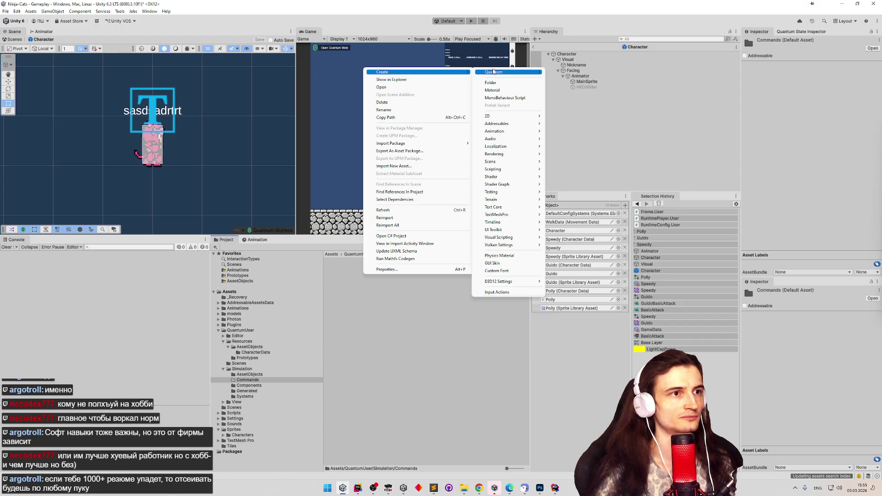
pyautogui.moveTo(514, 72)
pyautogui.click(558, 124)
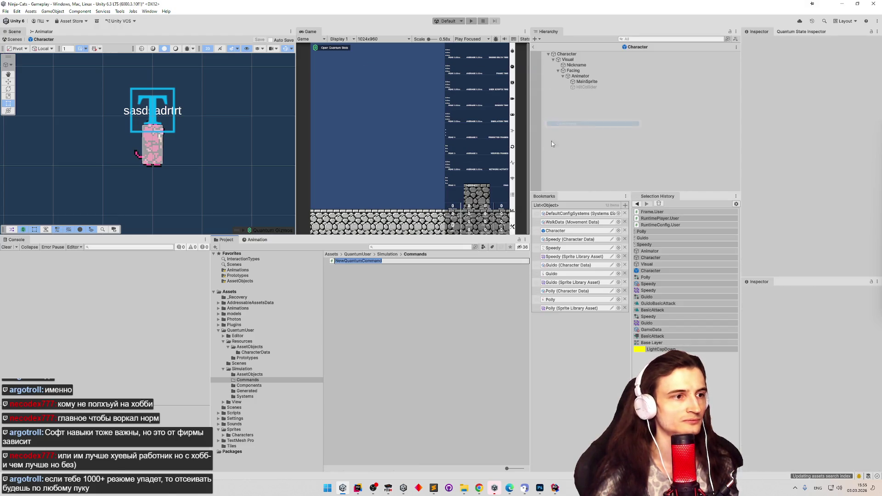
pyautogui.write('SelectCharacter')
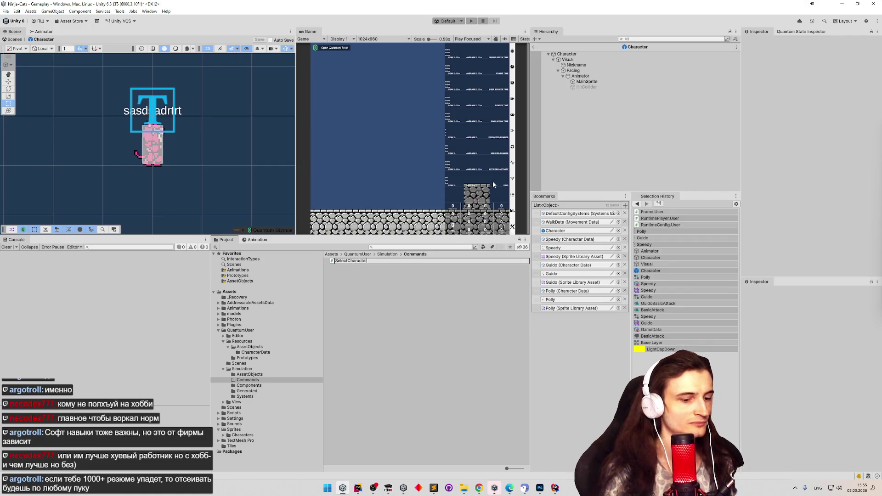
pyautogui.write('ommands')
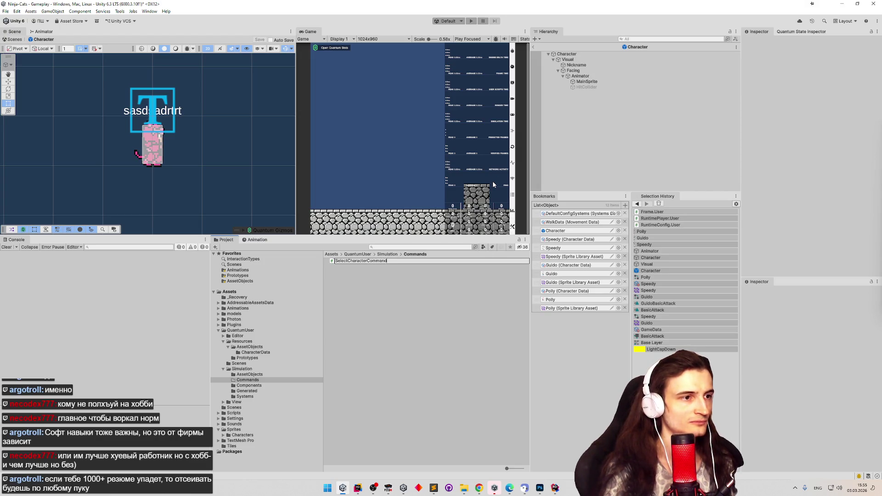
pyautogui.press('Return')
pyautogui.press('Return')
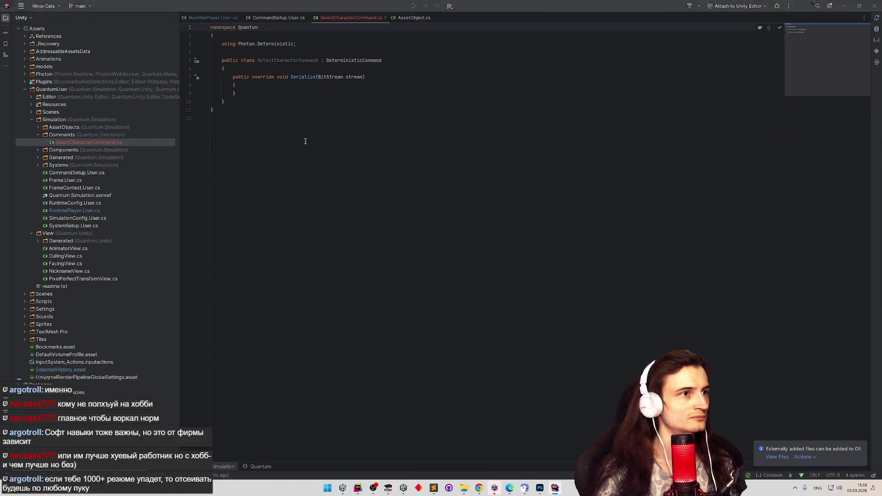
# Copy the EnemyPrototype field declaration from the Photon Quantum docs example.
pyautogui.hotkey('alt', 'Tab')
pyautogui.click(478, 489)
pyautogui.click(436, 318)
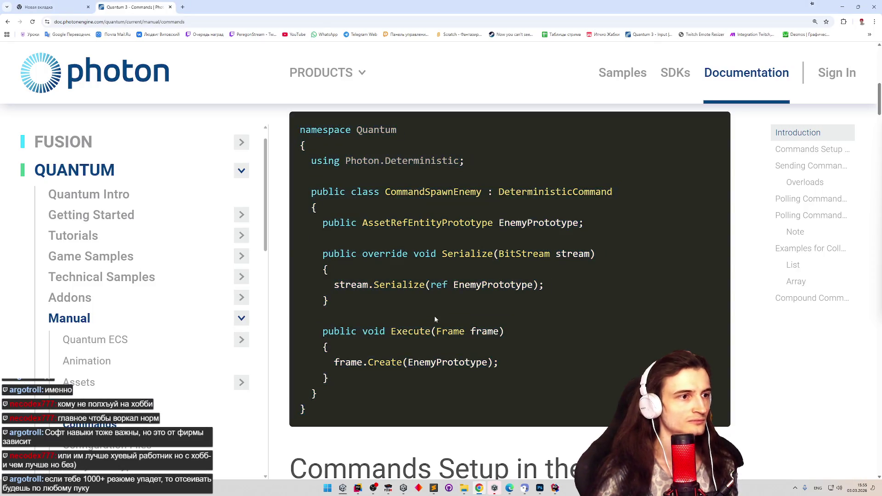
pyautogui.moveTo(317, 223)
pyautogui.mouseDown()
pyautogui.moveTo(588, 224)
pyautogui.moveTo(324, 218)
pyautogui.mouseUp()
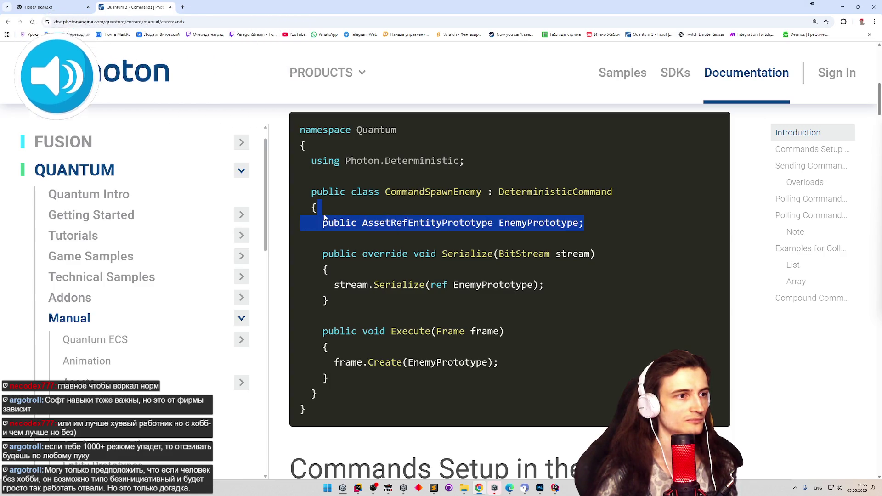
pyautogui.tripleClick(325, 221)
pyautogui.moveTo(578, 223)
pyautogui.mouseDown()
pyautogui.moveTo(383, 219)
pyautogui.moveTo(569, 224)
pyautogui.mouseUp()
pyautogui.click(336, 219)
# Paste the field into SelectCharacterCommand and trim its type down to AssetRef.
pyautogui.hotkey('alt', 'Tab')
pyautogui.press('Return')
pyautogui.hotkey('ctrl', 'v')
pyautogui.press('Return')
pyautogui.doubleClick(275, 71)
pyautogui.moveTo(274, 76); pyautogui.dragTo(314, 76)
pyautogui.press('BackSpace')
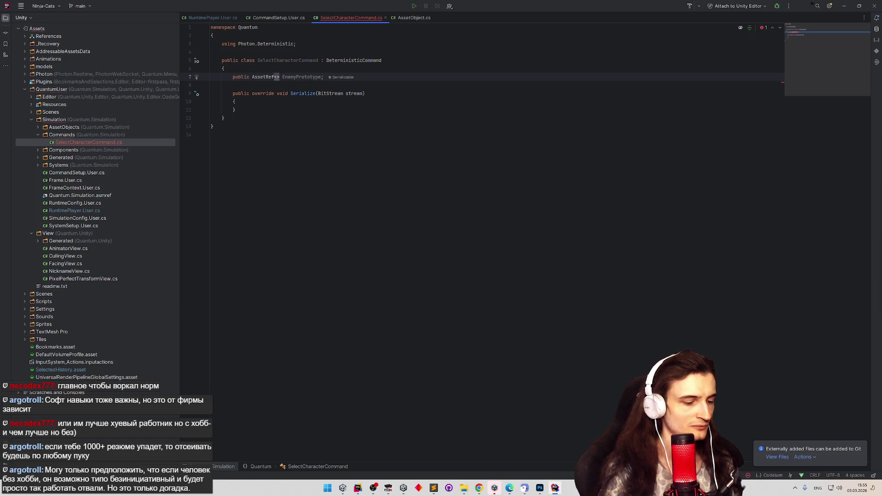
# Make the field AssetRef<CharacterData> named characterData.
pyautogui.write('Charta')
pyautogui.press('Return')
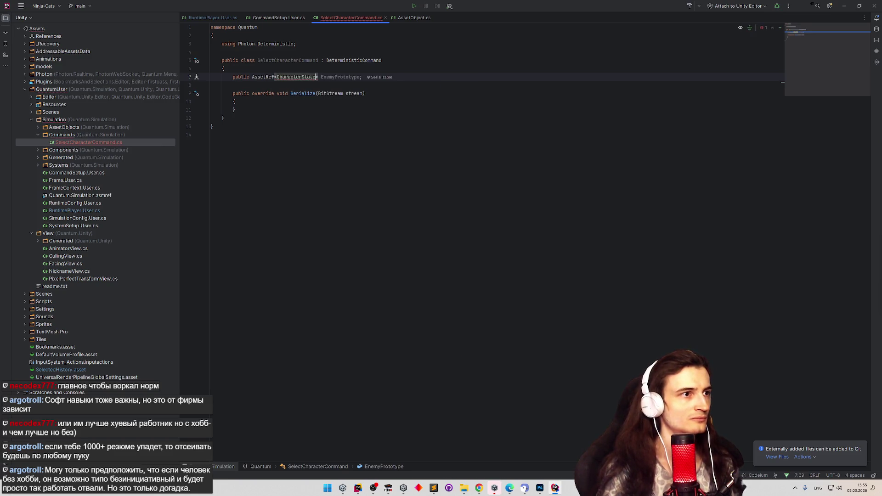
pyautogui.press('BackSpace')
pyautogui.write('e')
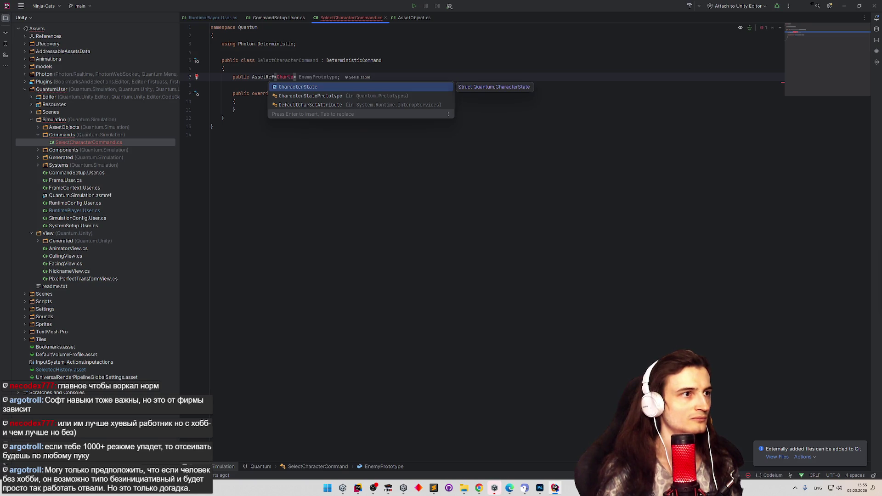
pyautogui.press('BackSpace')
pyautogui.write('act')
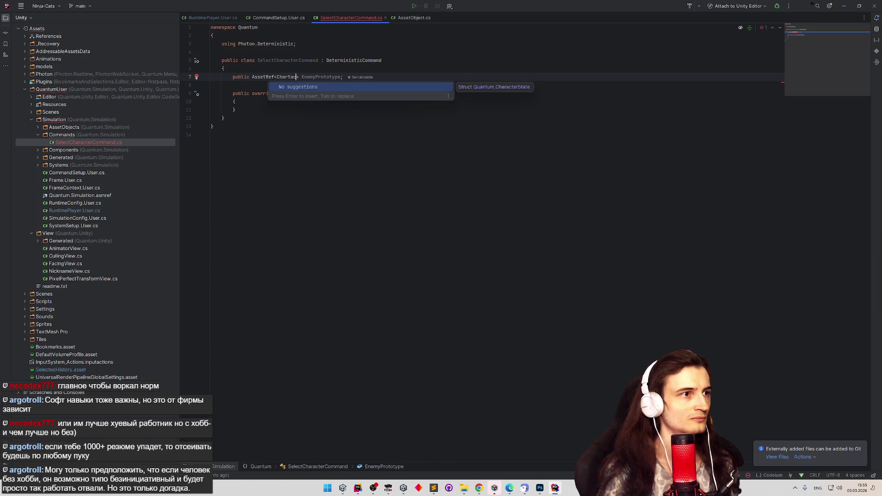
pyautogui.press('BackSpace')
pyautogui.press('BackSpace')
pyautogui.press('BackSpace')
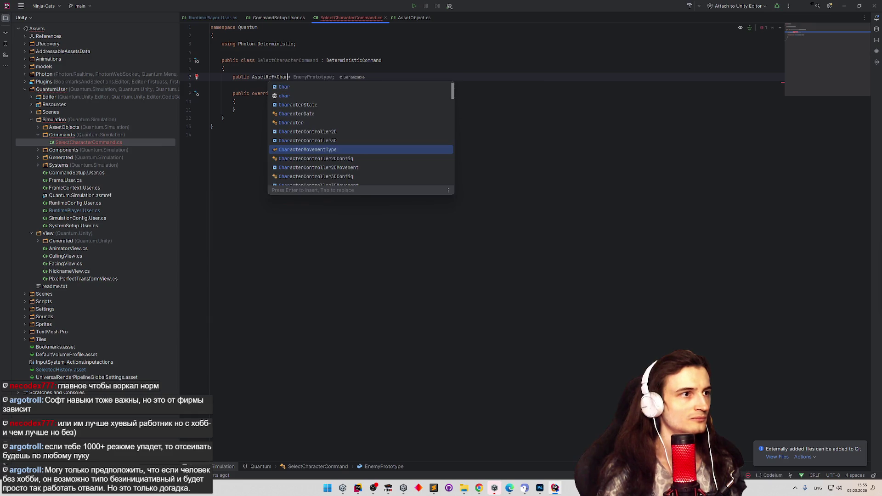
pyautogui.write('acter')
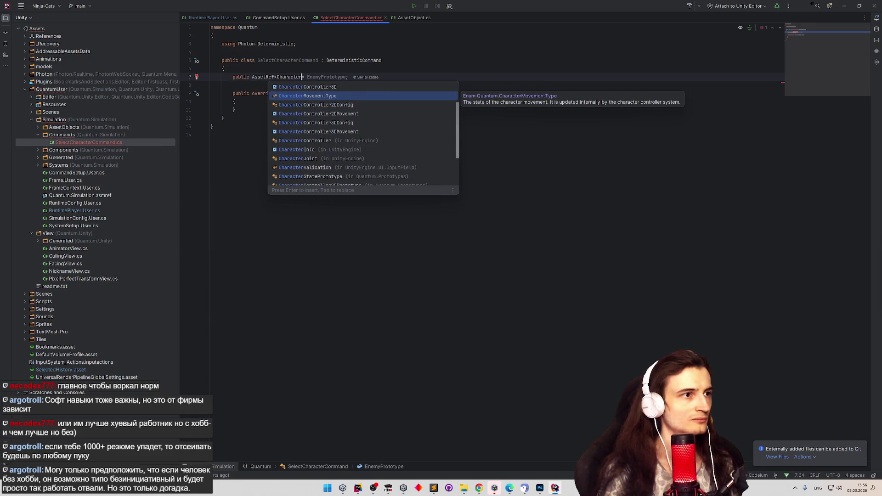
pyautogui.write('Data')
pyautogui.doubleClick(344, 77)
pyautogui.write('characterData')
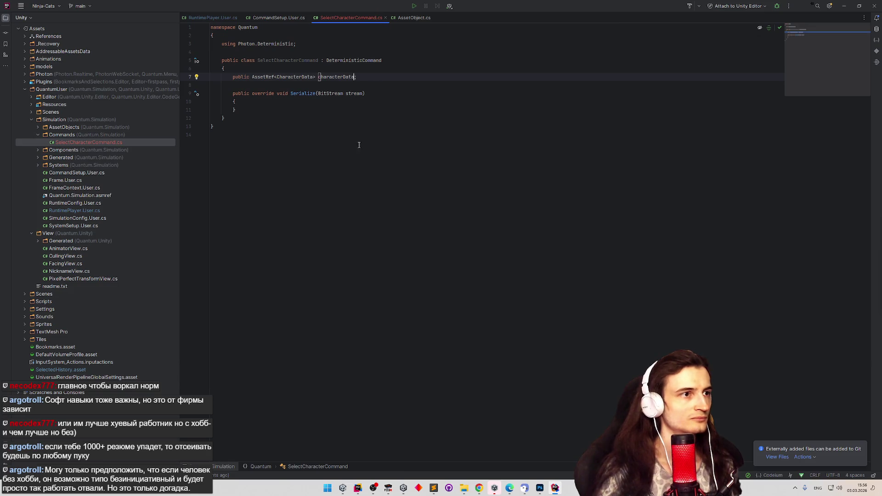
pyautogui.click(339, 77)
# Copy the docs' Serialize and Execute methods into the class, deleting the duplicate Serialize.
pyautogui.hotkey('alt', 'Tab')
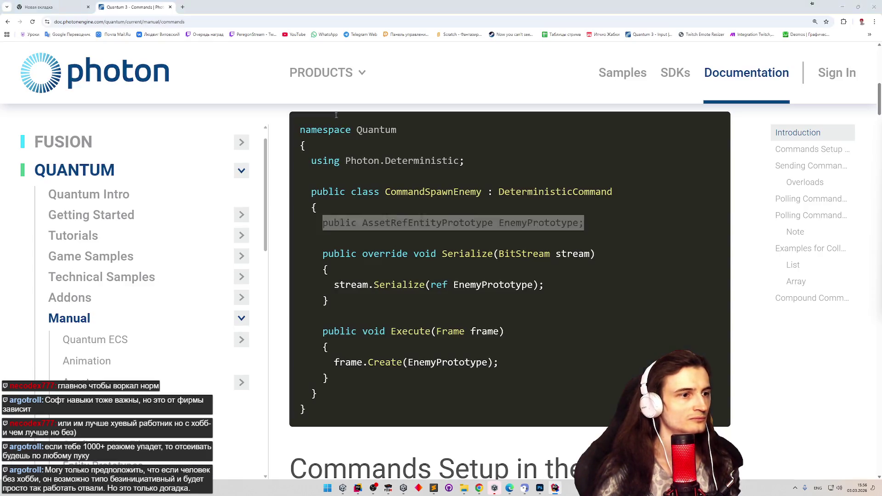
pyautogui.moveTo(329, 379); pyautogui.dragTo(321, 249)
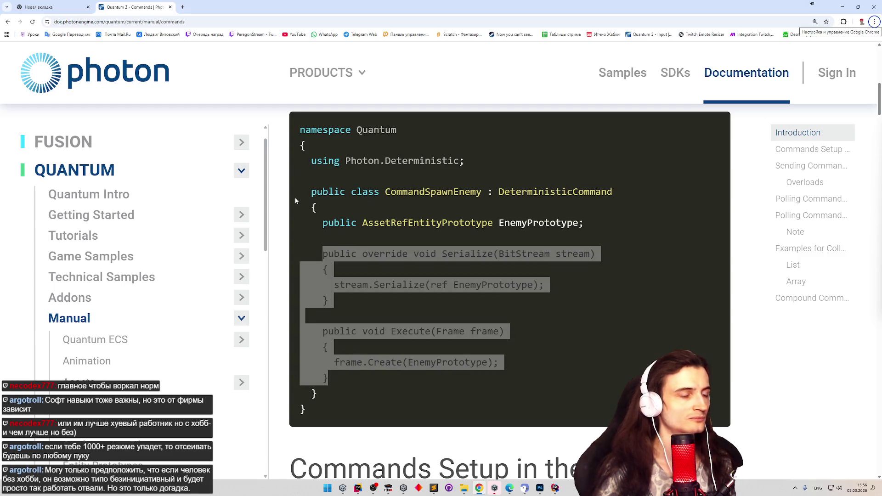
pyautogui.hotkey('alt', 'Tab')
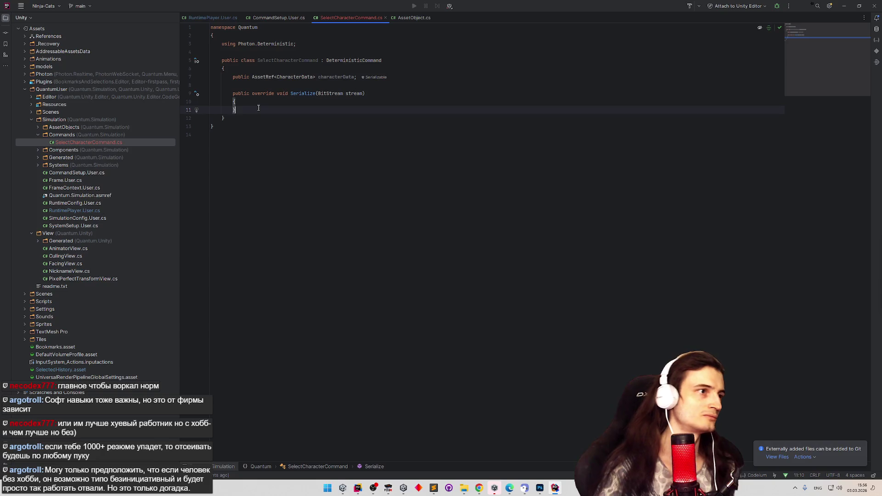
pyautogui.write('public override void Serialize(BitStream stream)         {             stream.Serialize(ref EnemyPrototype);         }          public void Execute(Frame frame)         {             frame.Create(EnemyPrototype);         }')
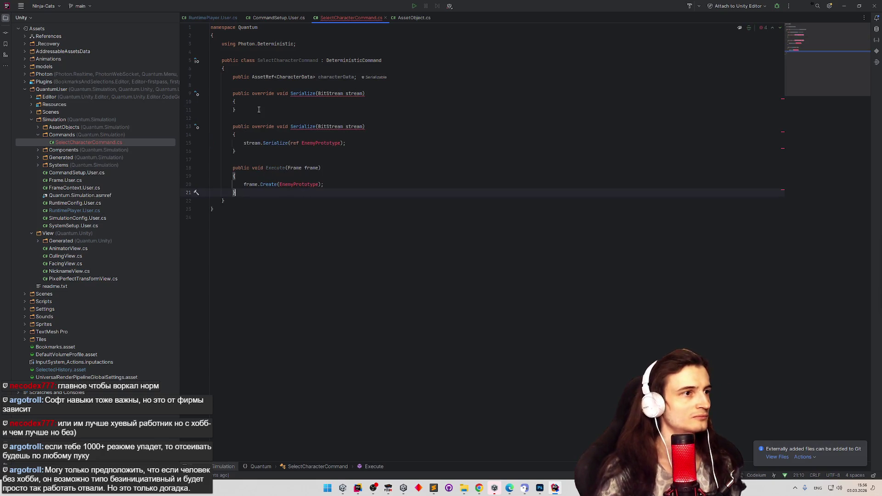
pyautogui.moveTo(260, 152); pyautogui.dragTo(199, 124)
pyautogui.press('BackSpace')
pyautogui.press('BackSpace')
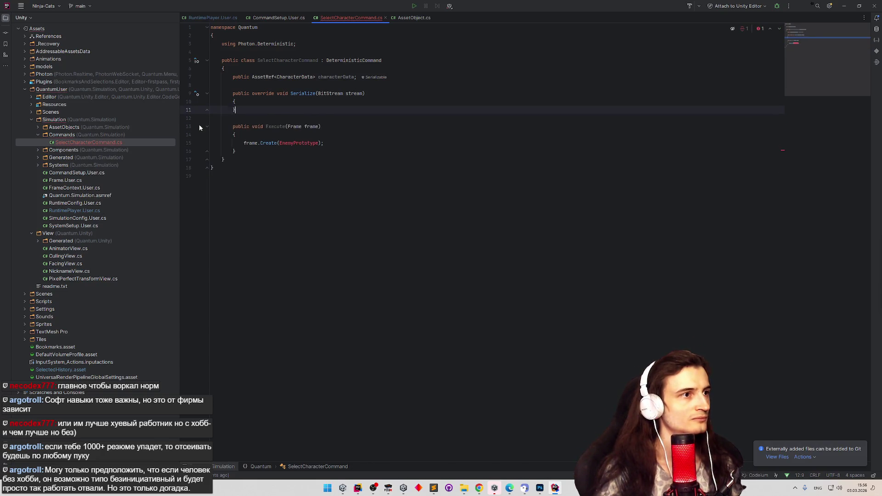
pyautogui.hotkey('alt', 'Tab')
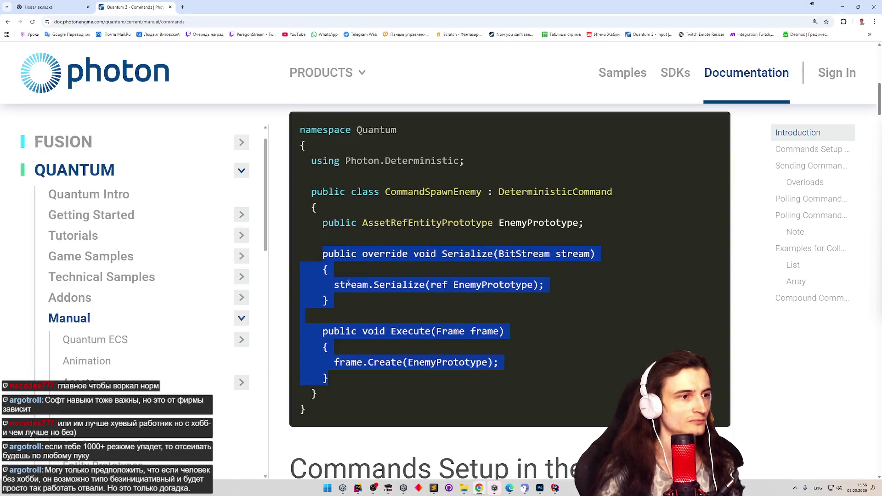